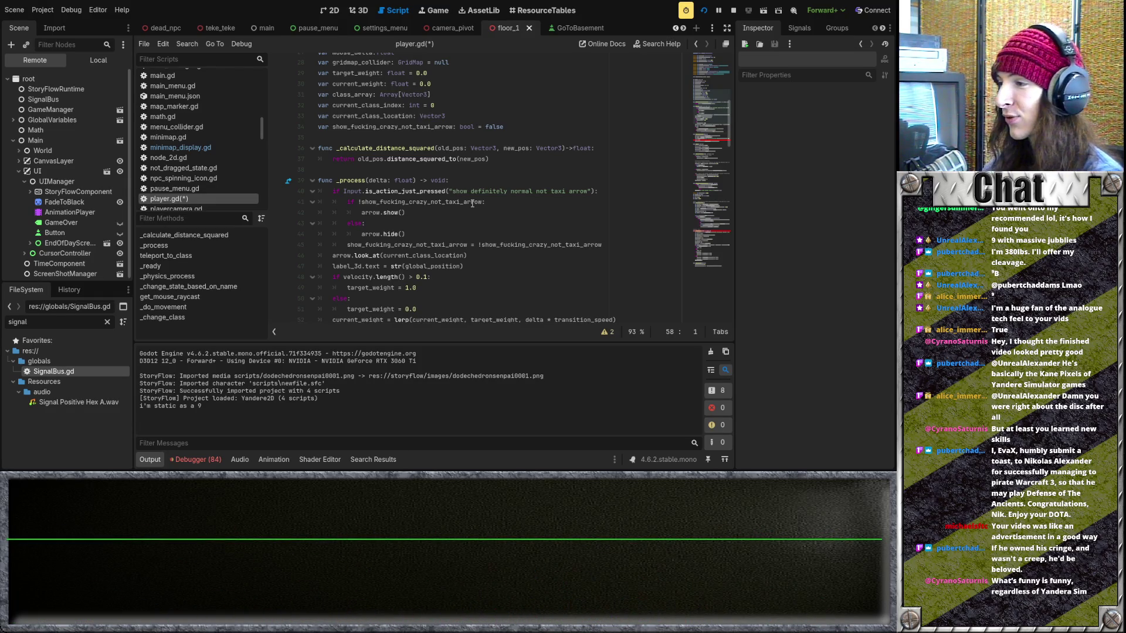
Select the 'i'm static as a 9' line in the output log, then clear the selection
left_click_drag(159, 406, 141, 408)
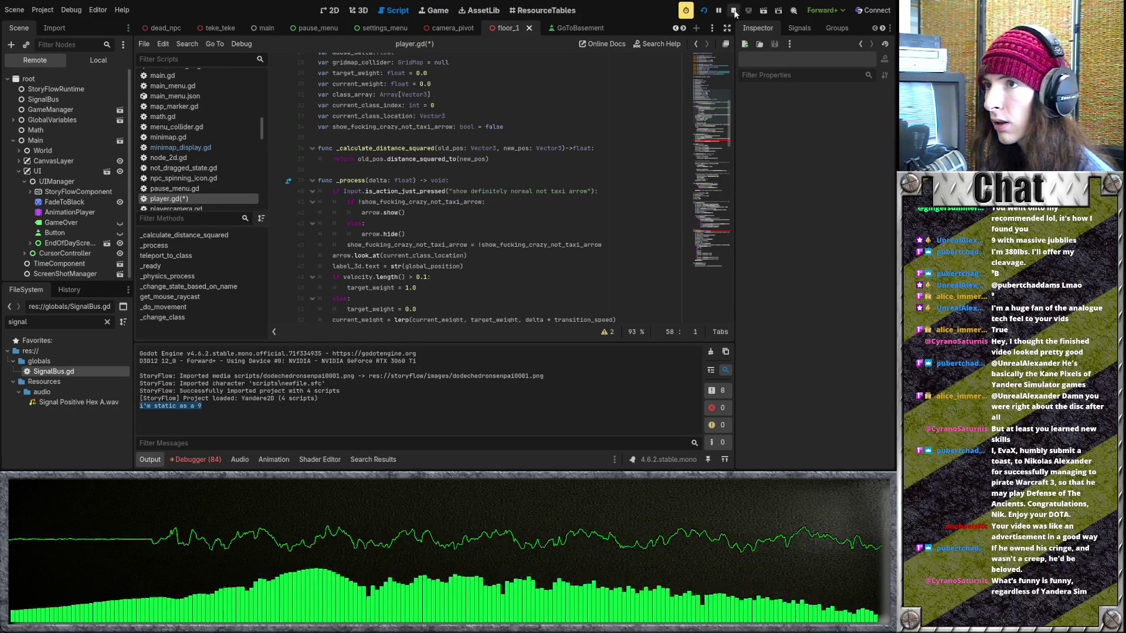
scroll(418, 268, "down", 9)
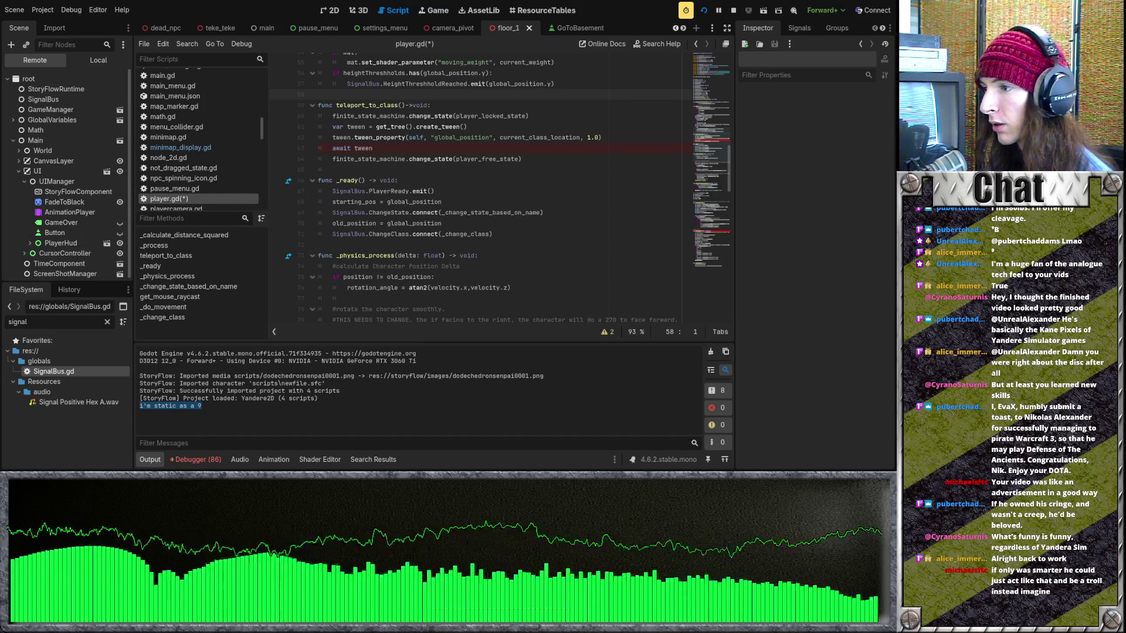
left_click(371, 403)
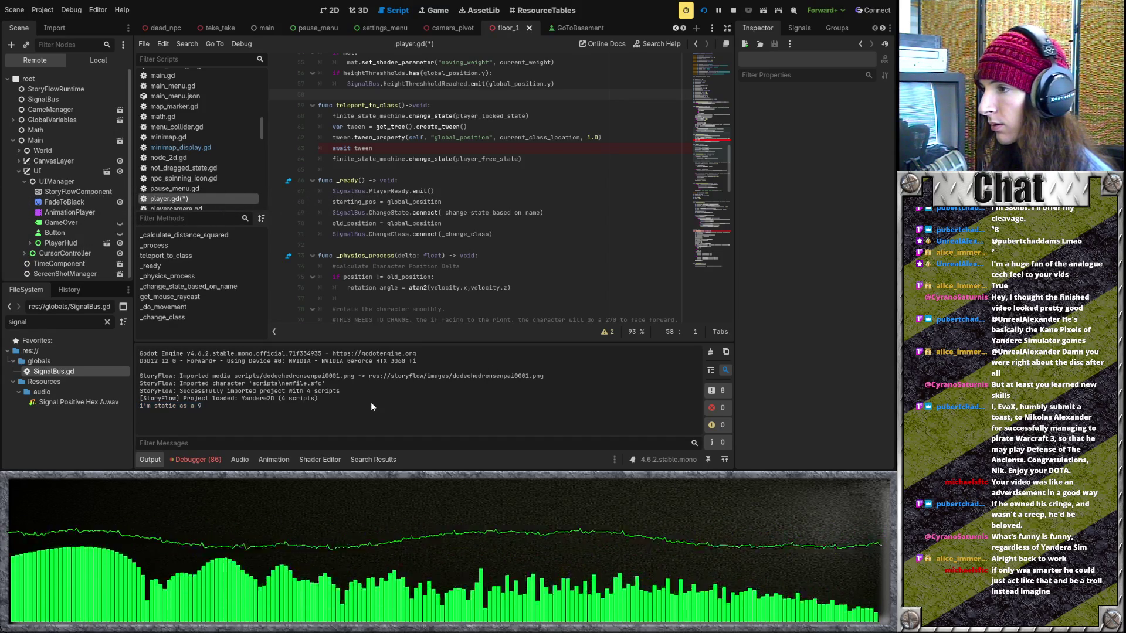
Save player.gd and relaunch the game with F5, then check the fresh 'Project loaded' output line
key("F5")
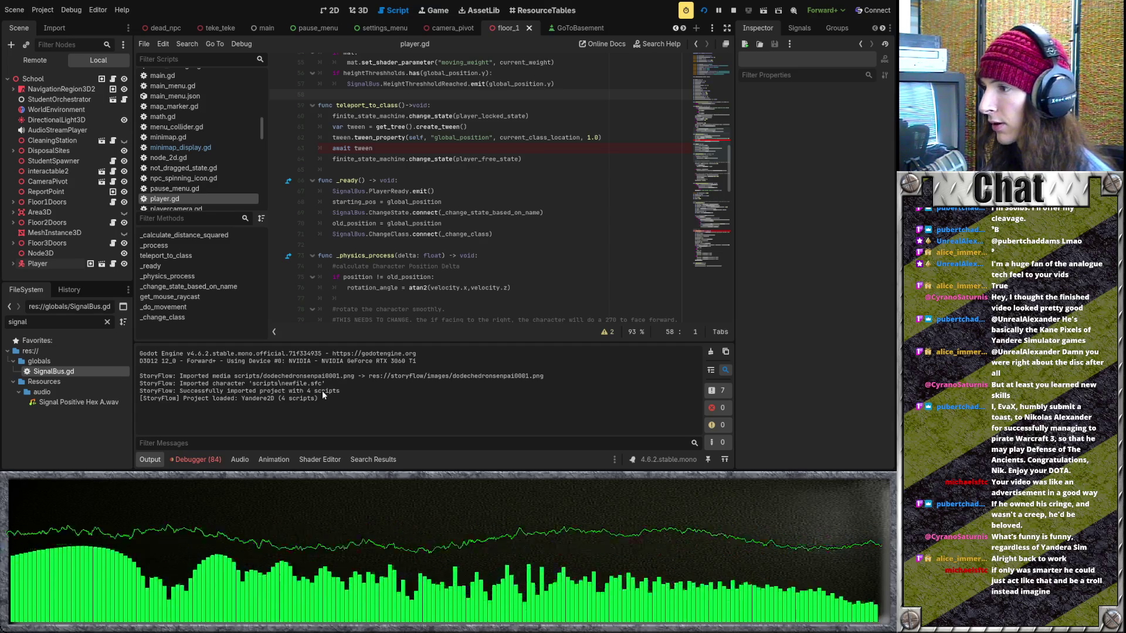
left_click_drag(339, 399, 140, 399)
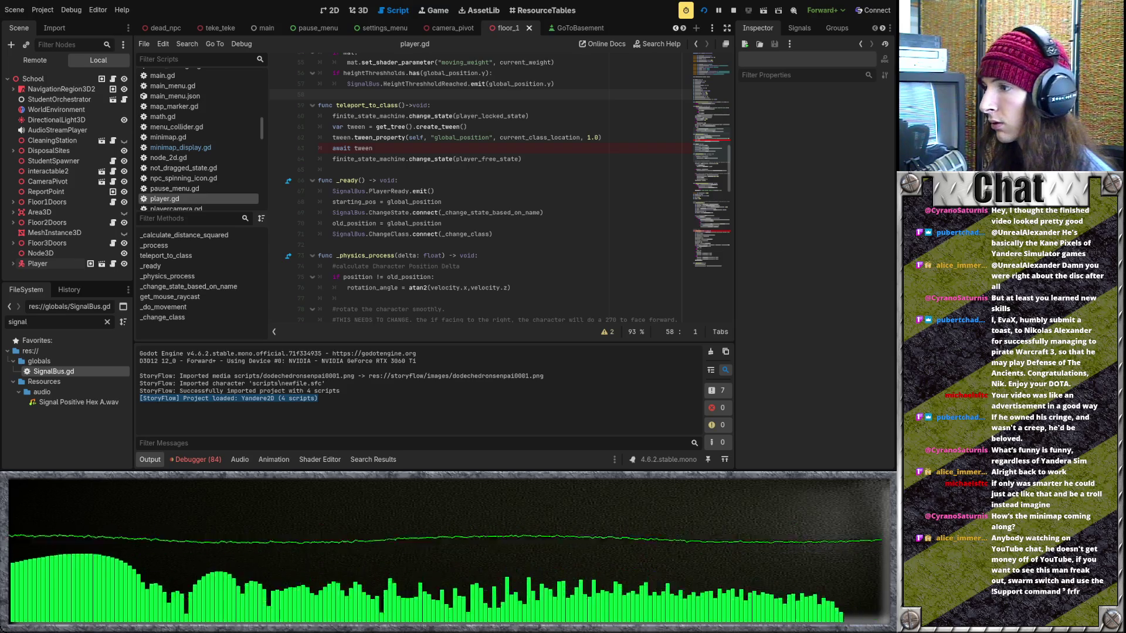
left_click(219, 398)
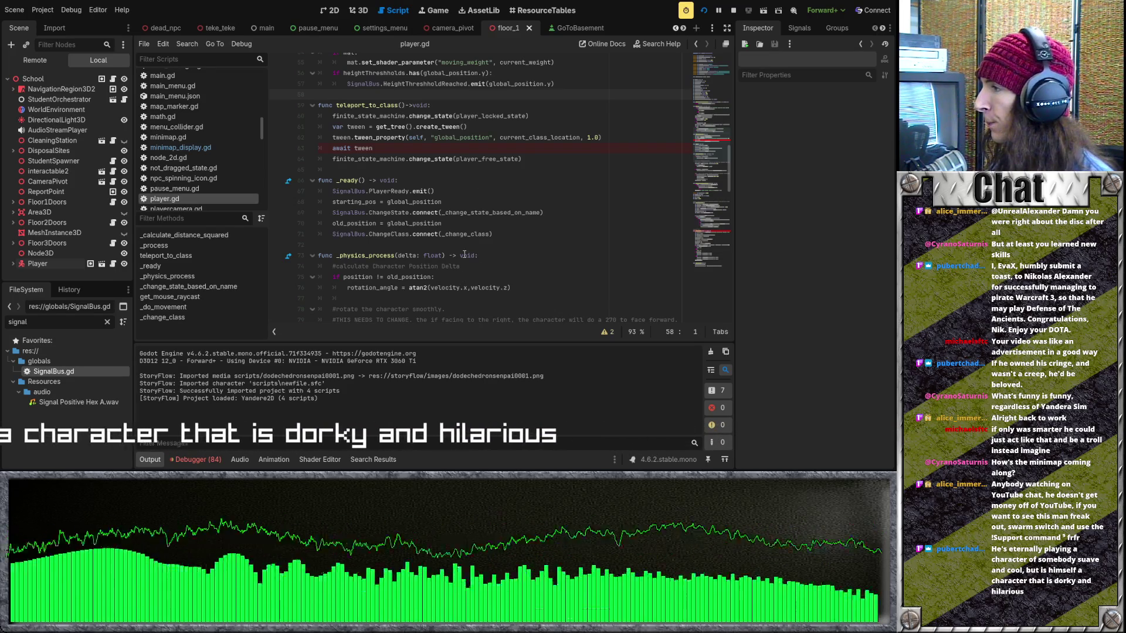
scroll(457, 261, "down", 8)
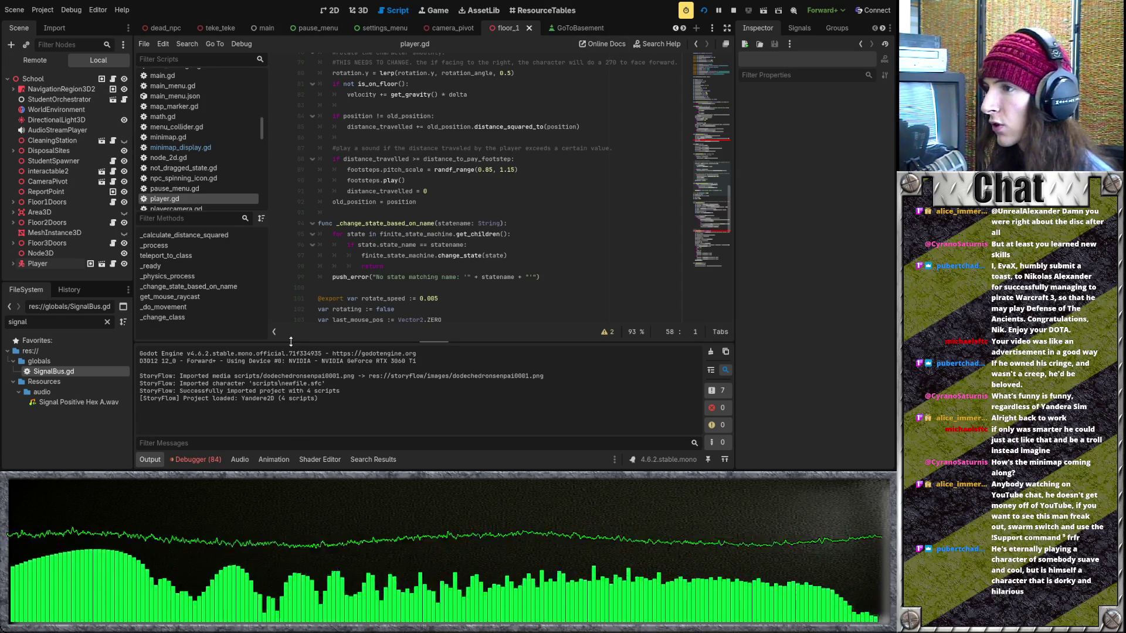
Filter the FileSystem for 'display' and open minimap_display.gd
left_click(107, 322)
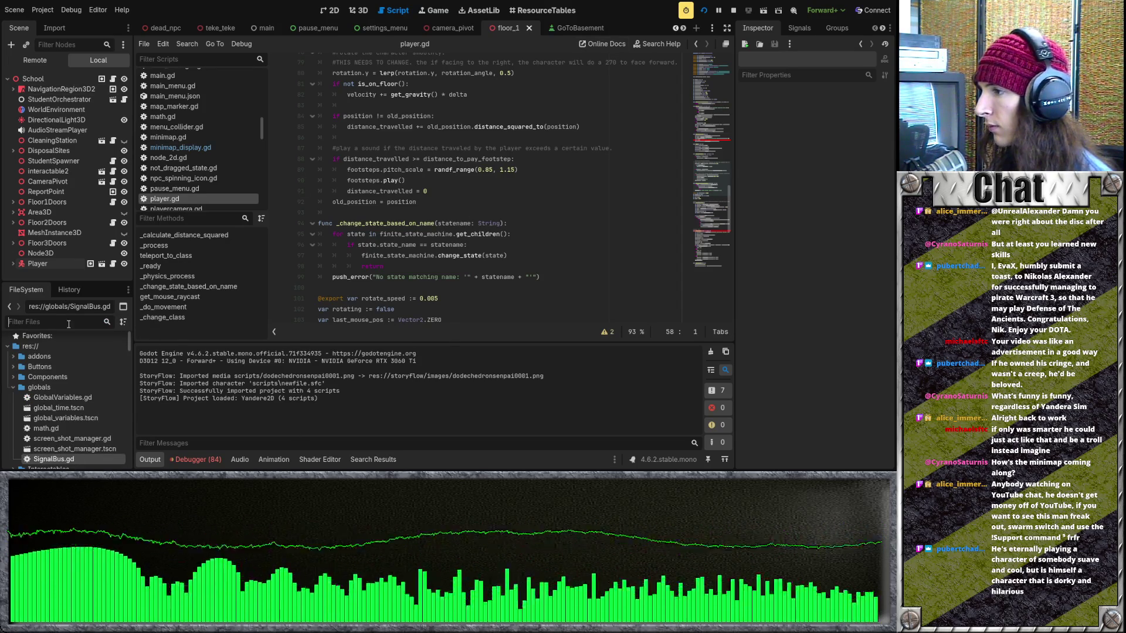
type("display")
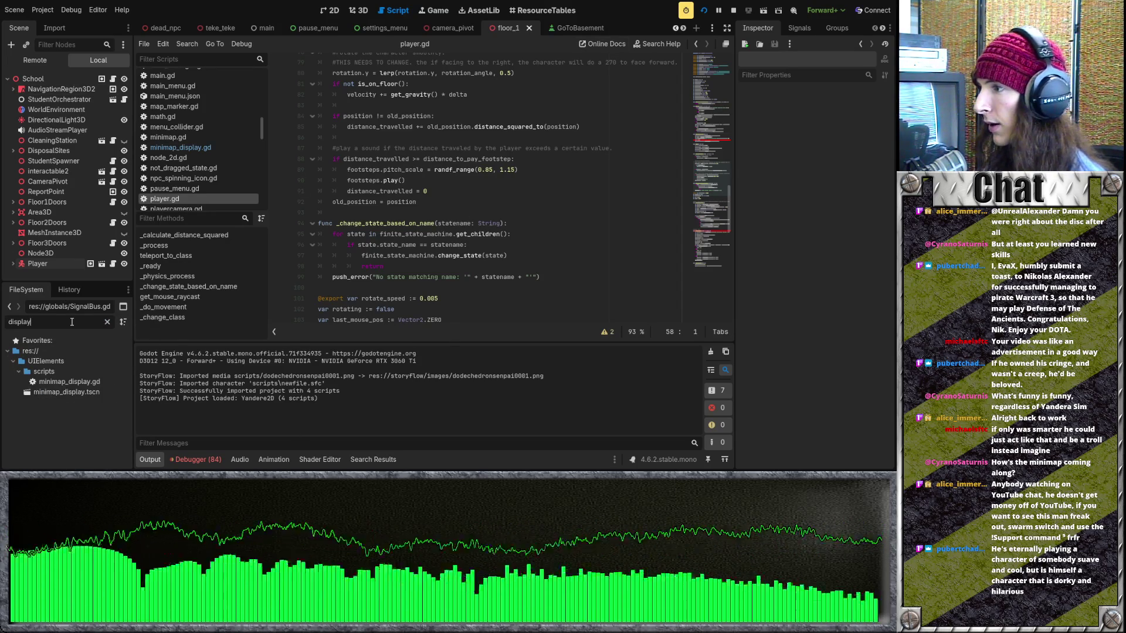
double_click(73, 381)
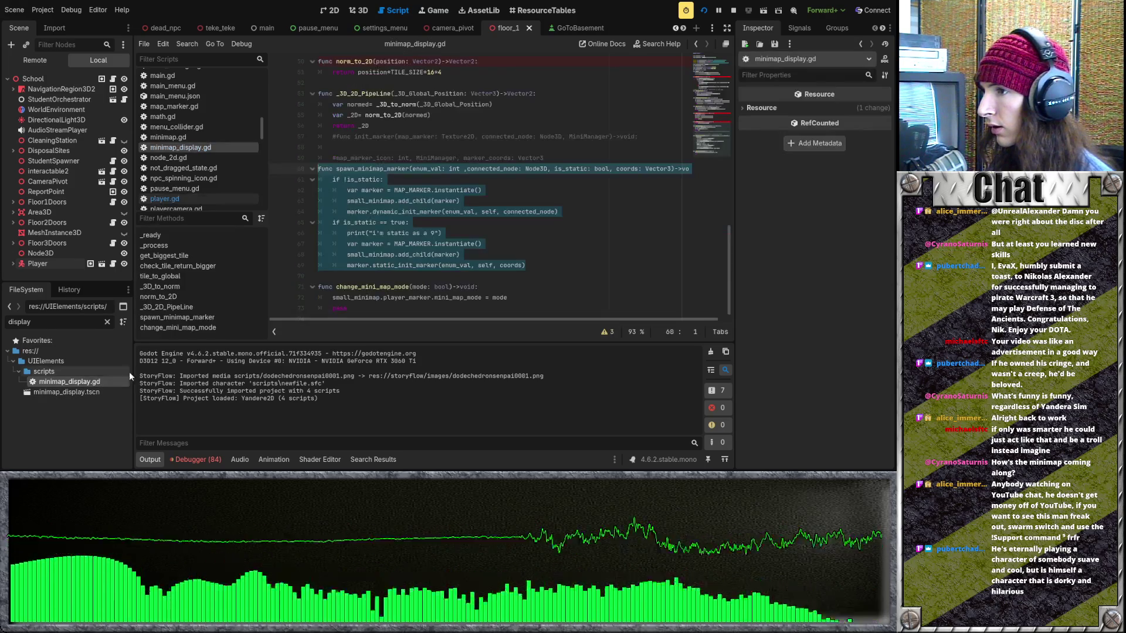
Highlight the 'i'm static as a 9' print line on line 66, then put the caret on line 57
triple_click(362, 233)
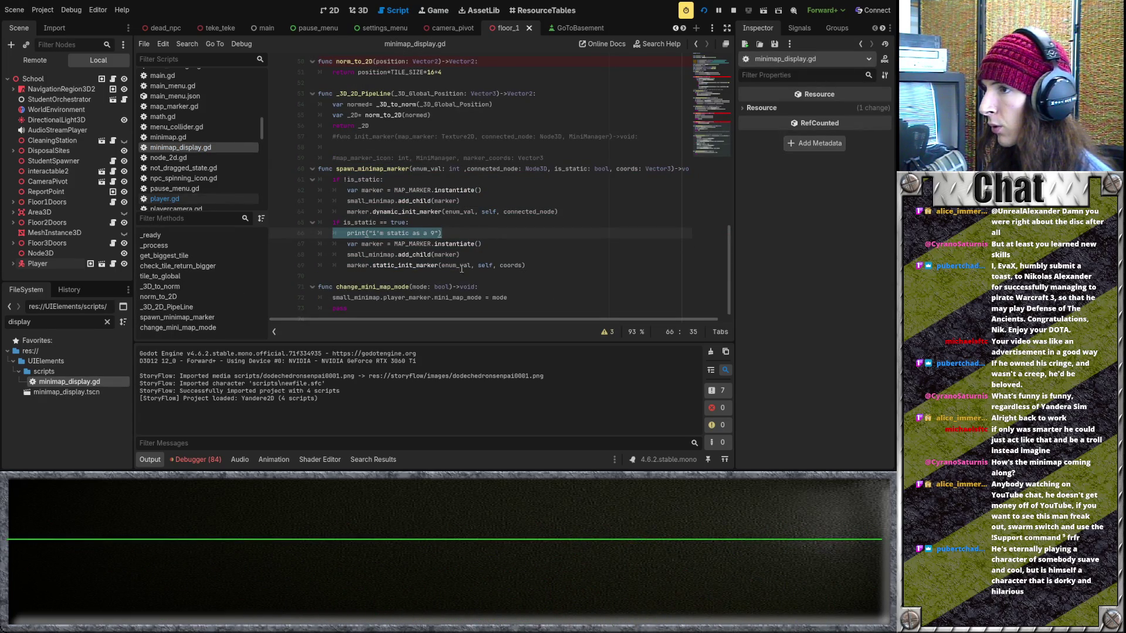
key("Up")
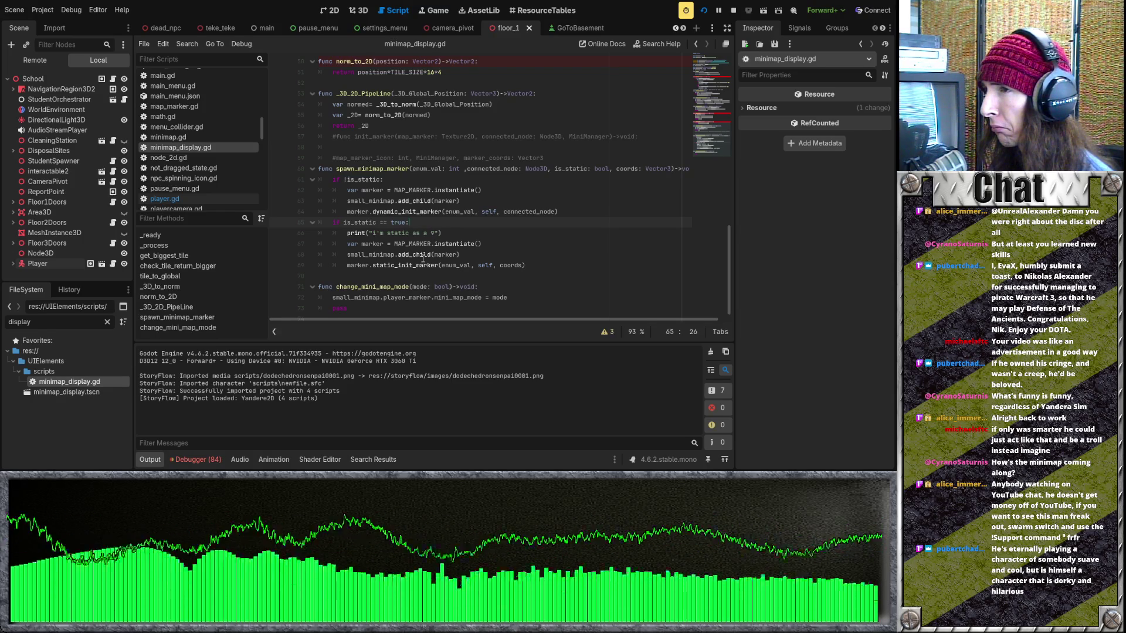
scroll(221, 30, "up", 9)
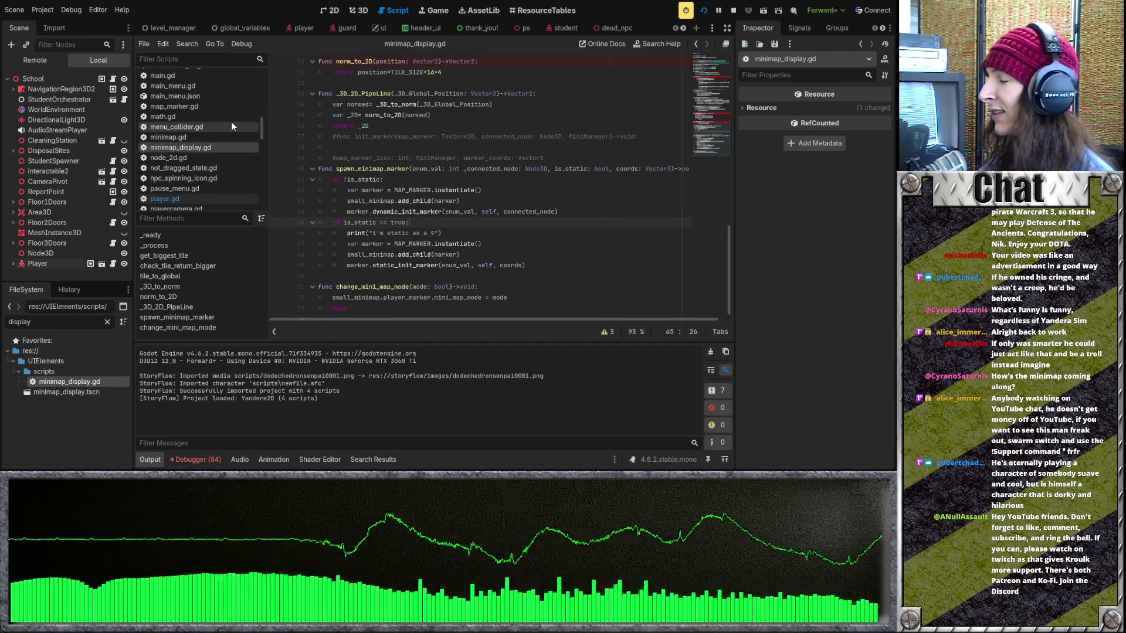
left_click(402, 138)
Move the caret to line 58 of minimap_display.gd
left_click(405, 147)
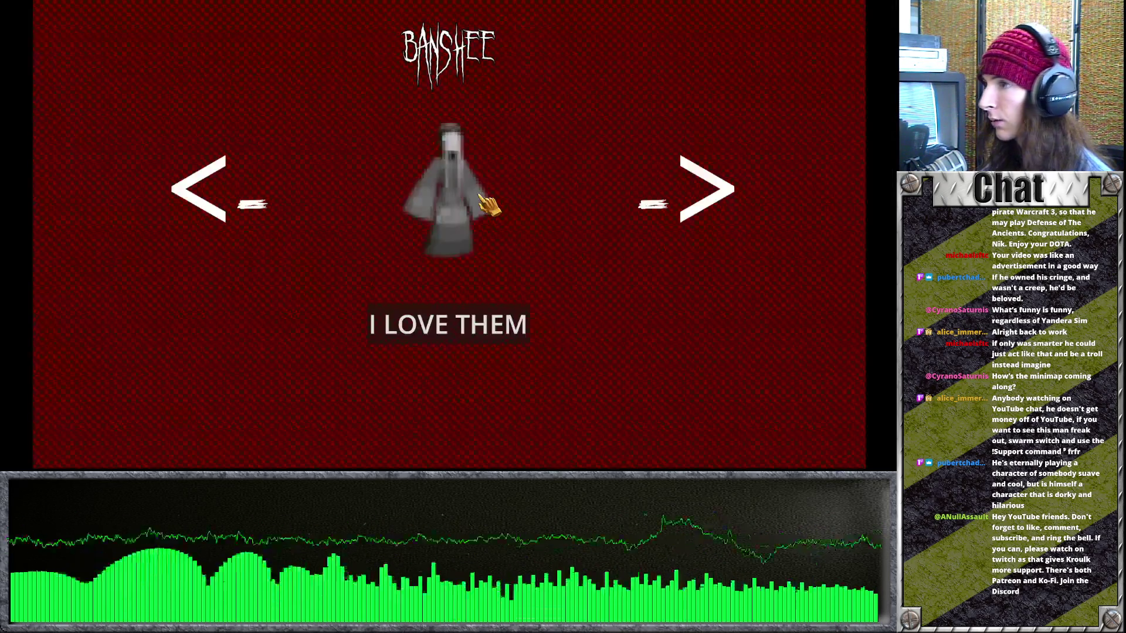
Pick the Banshee, answer 'Okay...', expand the floor minimap, then stop the game with F8
left_click(495, 231)
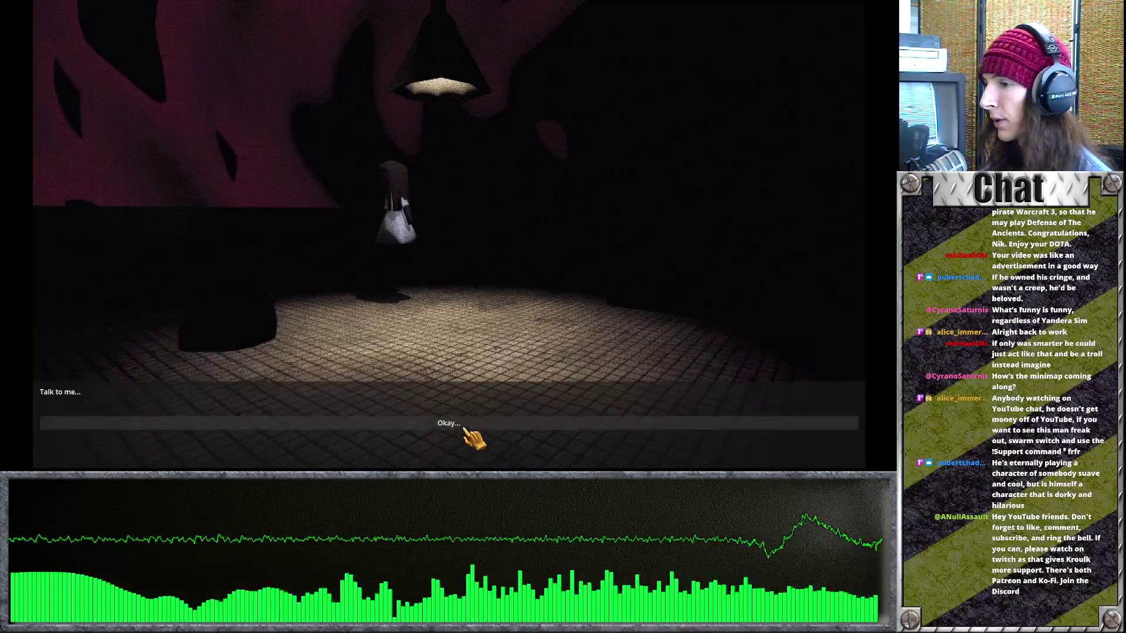
left_click(471, 439)
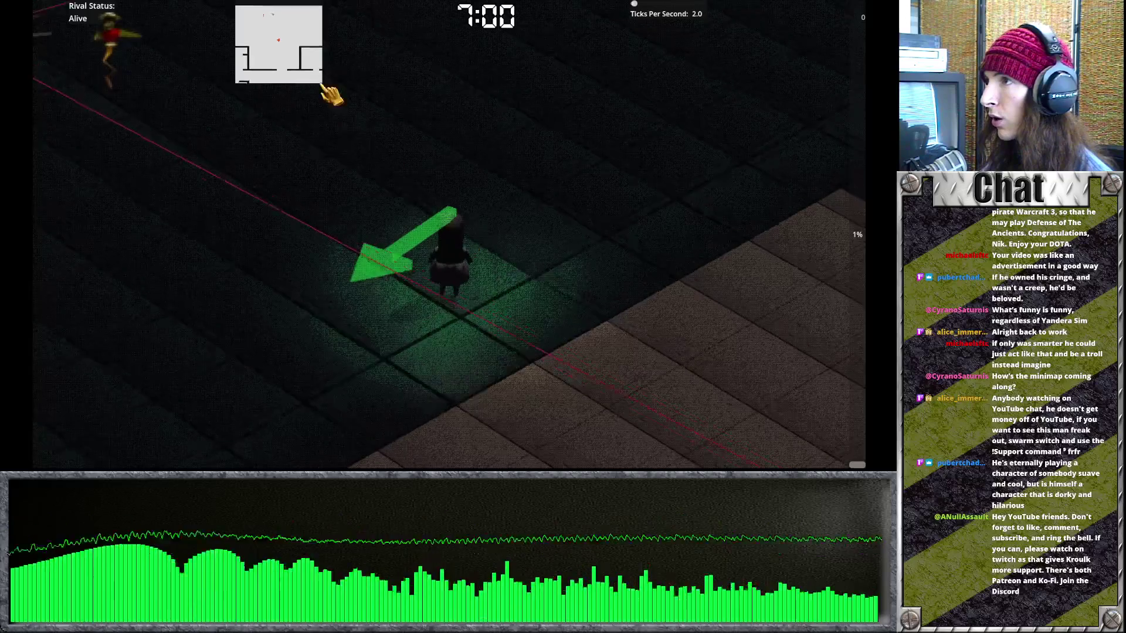
left_click(281, 46)
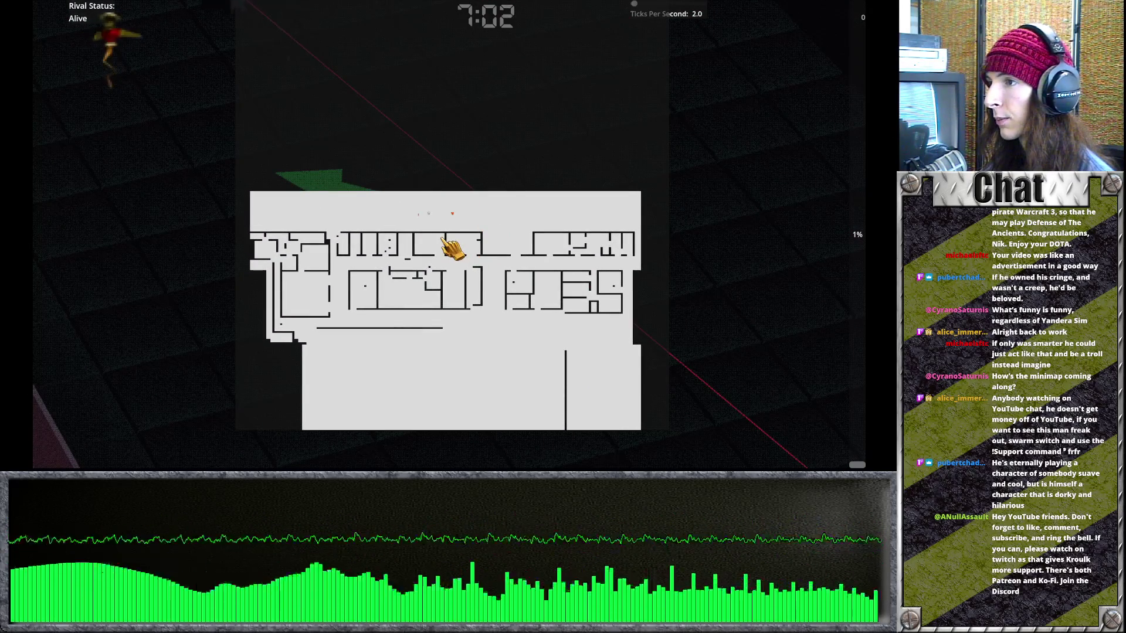
key("F8")
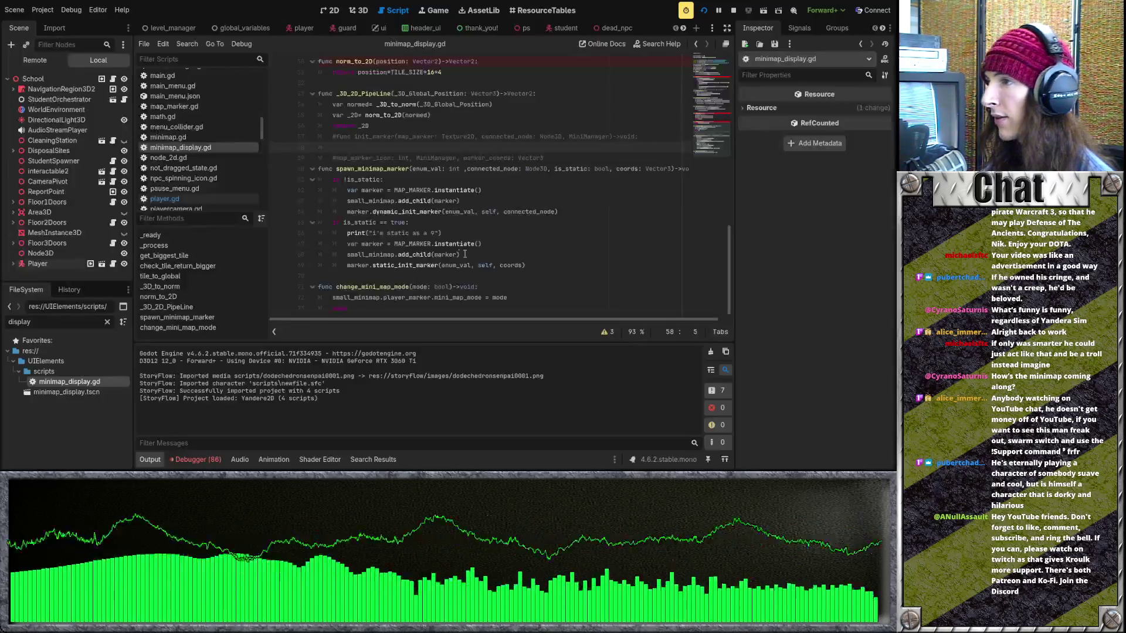
Copy the static print under 'if !is_static:', change its message to 'I'M DYNAMIC AS FUCK', and save
left_click(334, 222)
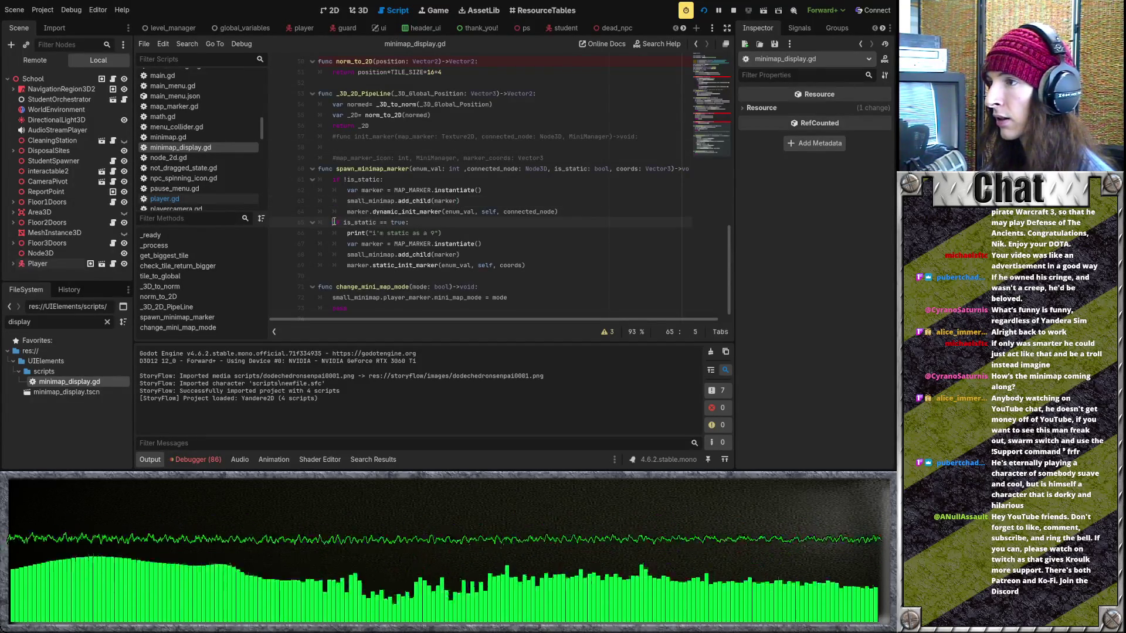
left_click(414, 179)
key("Return")
left_click_drag(443, 243, 347, 244)
key("ctrl+c")
left_click(376, 190)
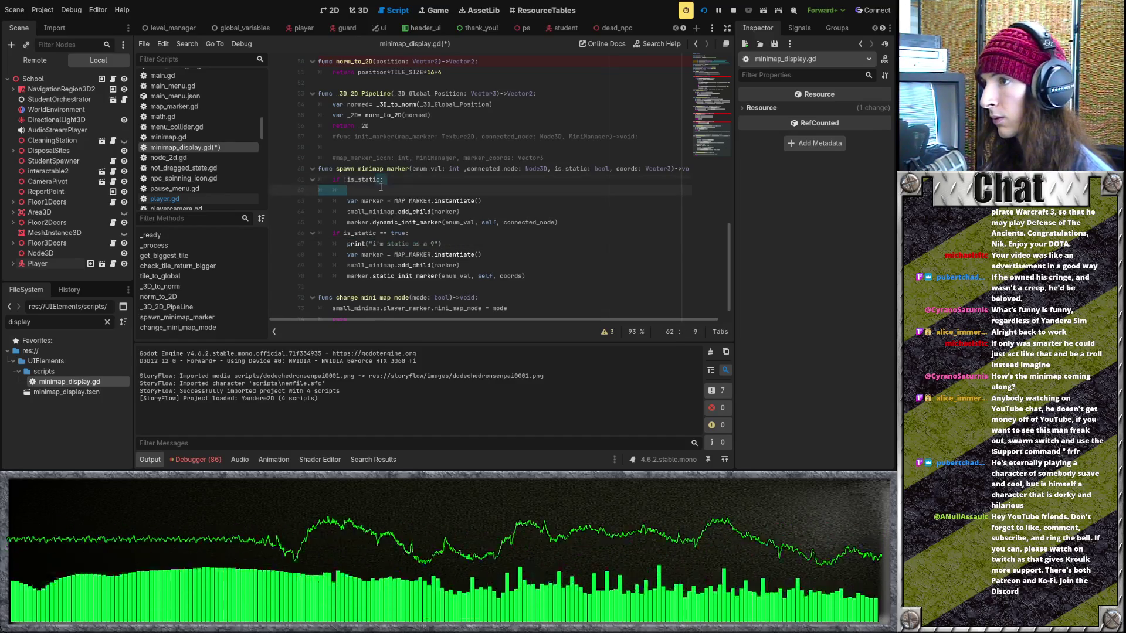
key("ctrl+v")
left_click_drag(389, 190, 376, 191)
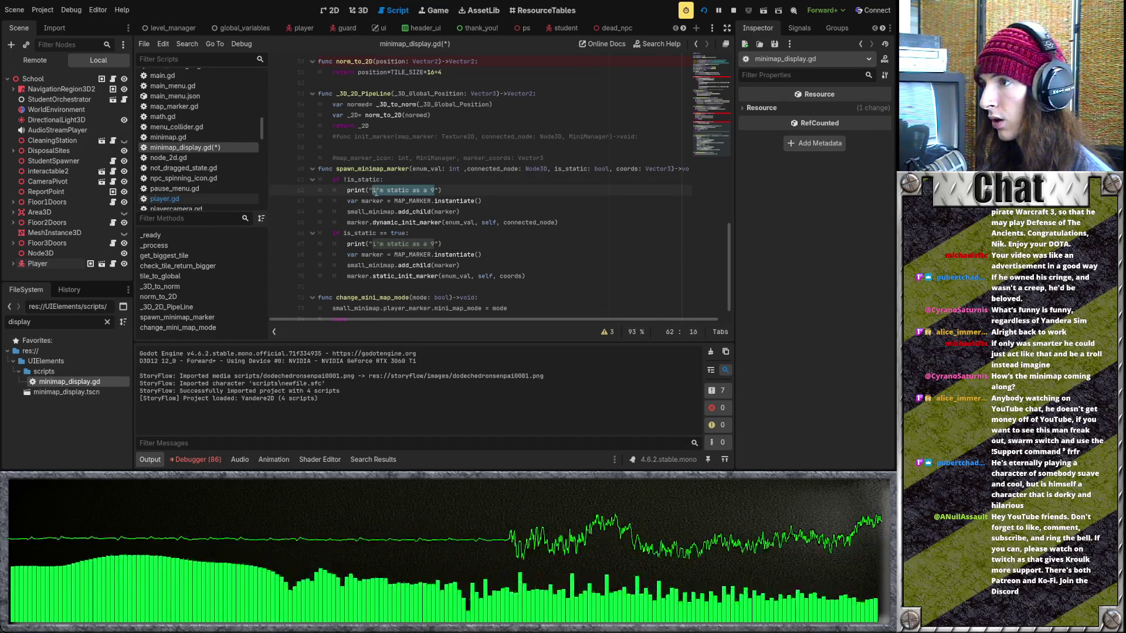
type("I'M DYNAMIC AS F")
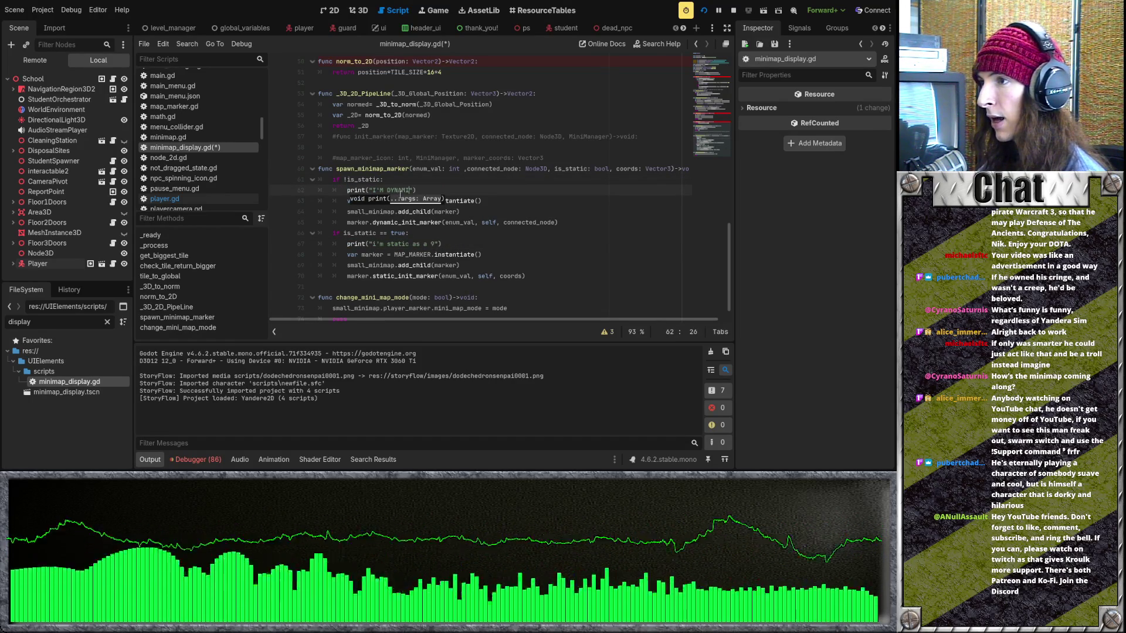
type("UC")
type("K")
key("ctrl+s")
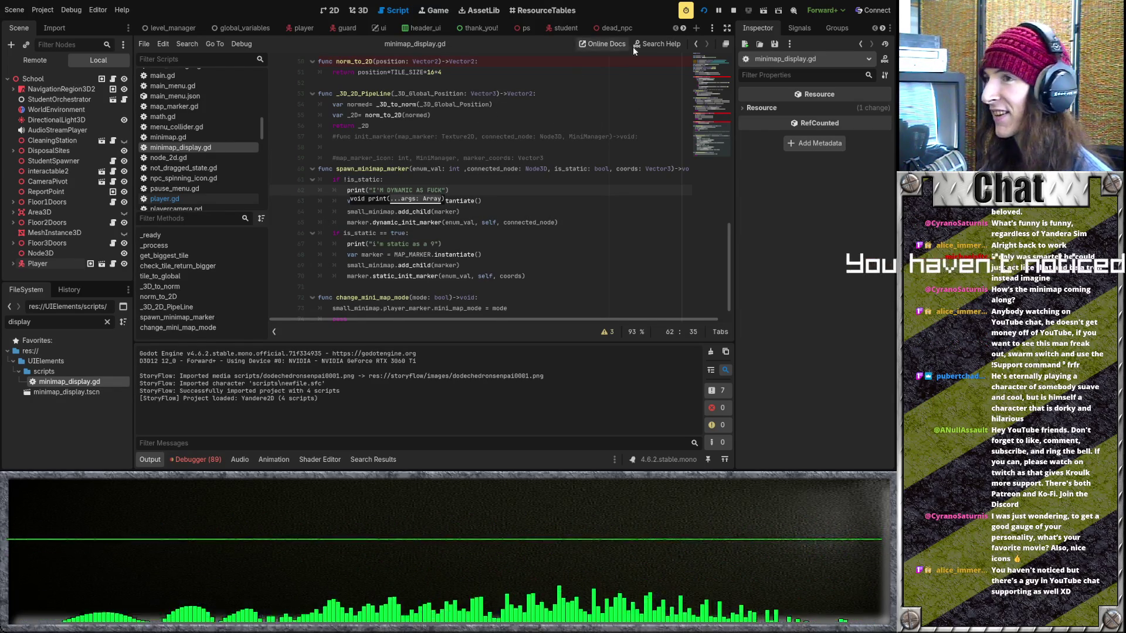
Rerun the game with F5 and highlight the six dynamic-marker messages in the Output panel
key("F5")
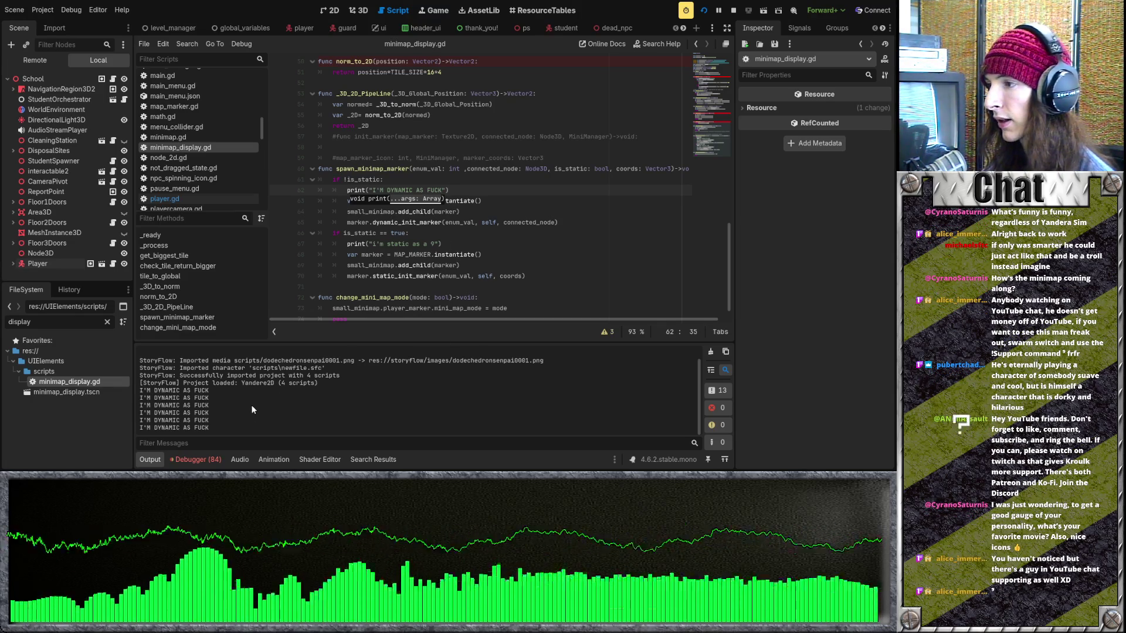
left_click_drag(238, 428, 139, 393)
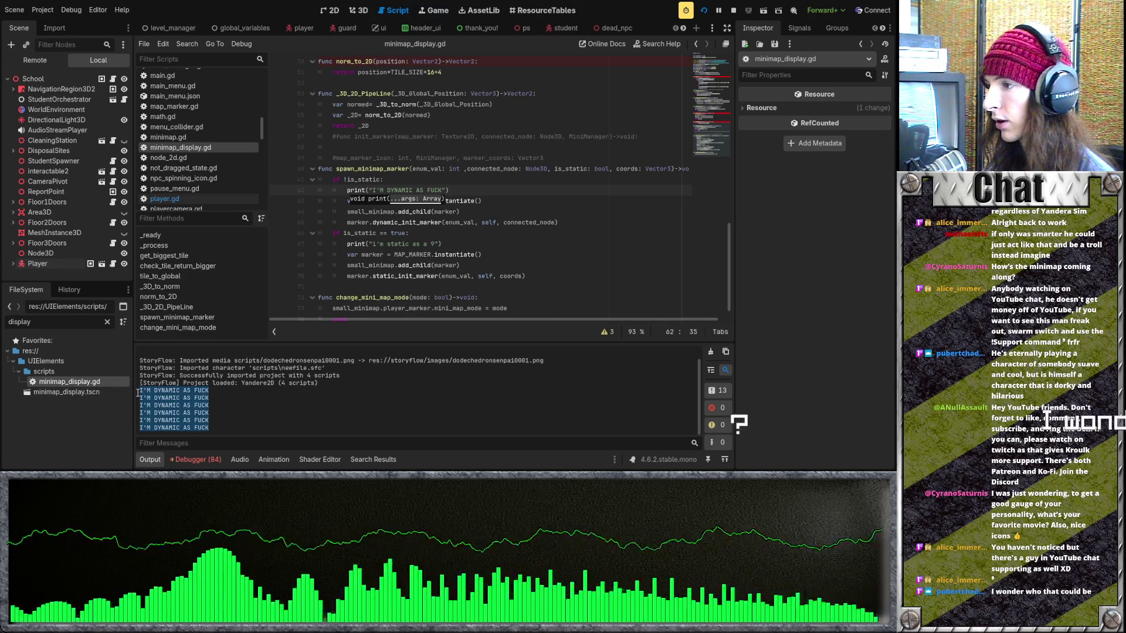
left_click(266, 413)
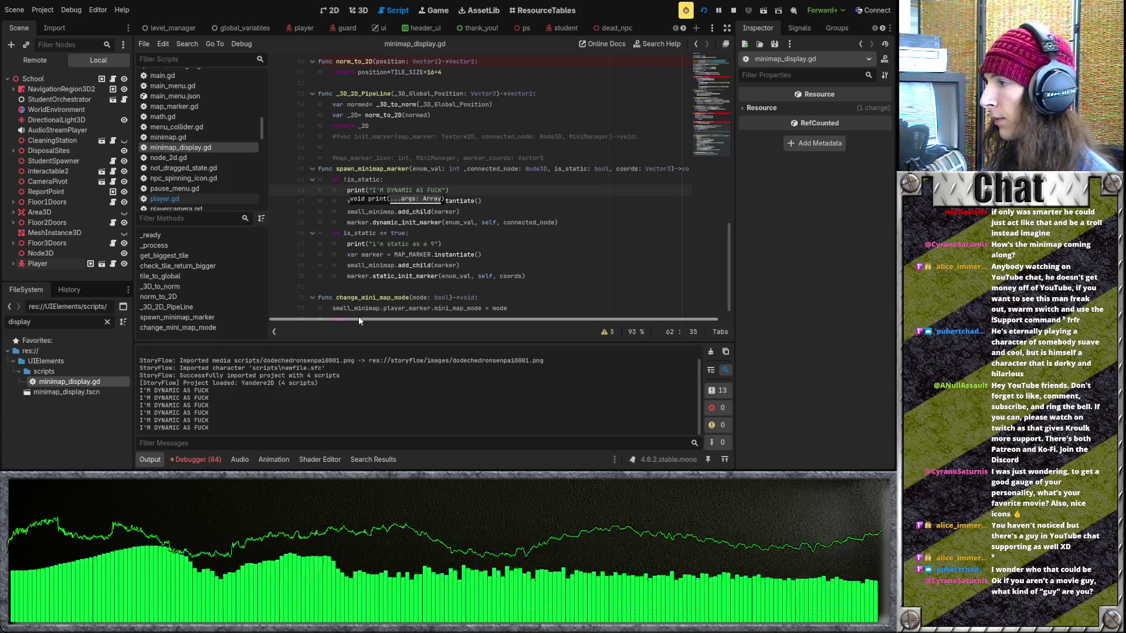
left_click(463, 224)
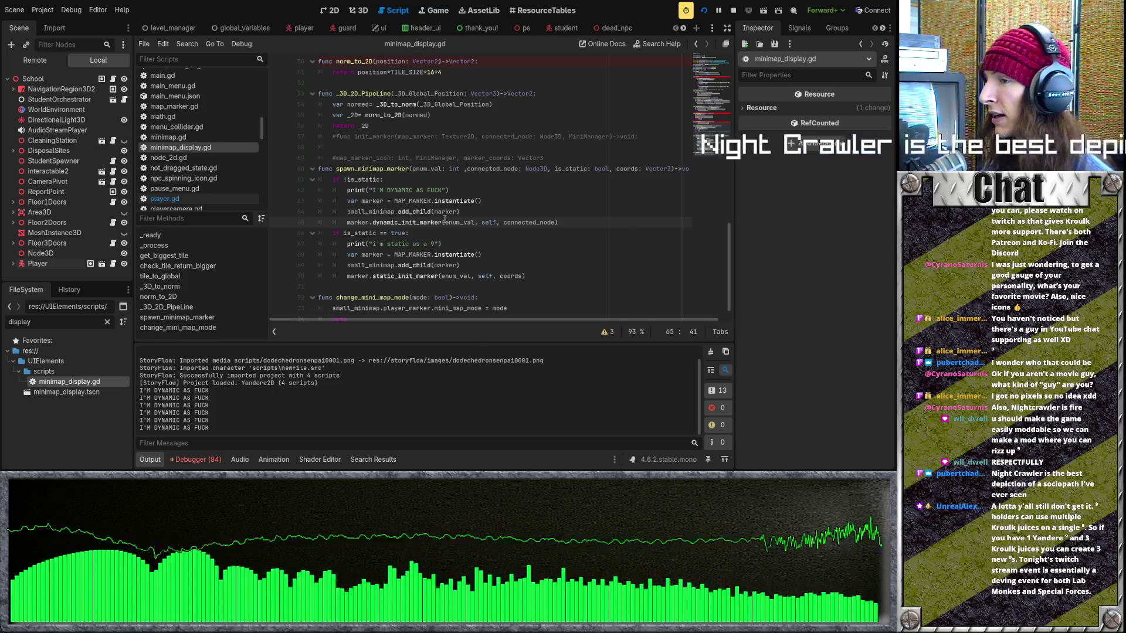
left_click(439, 286)
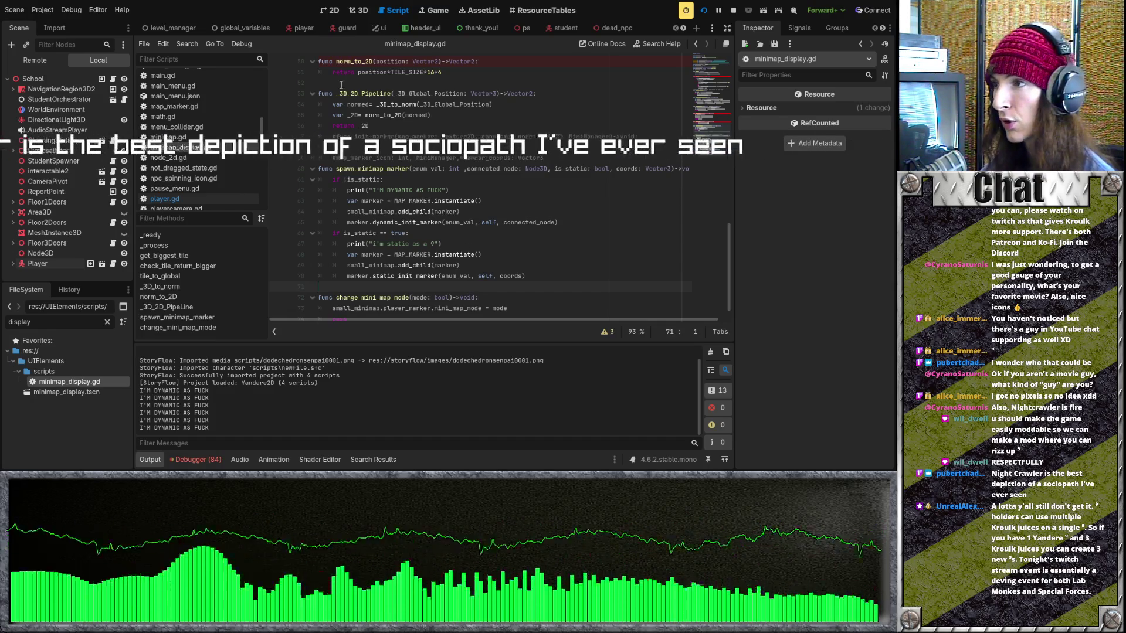
key("ctrl+a")
left_click(510, 255)
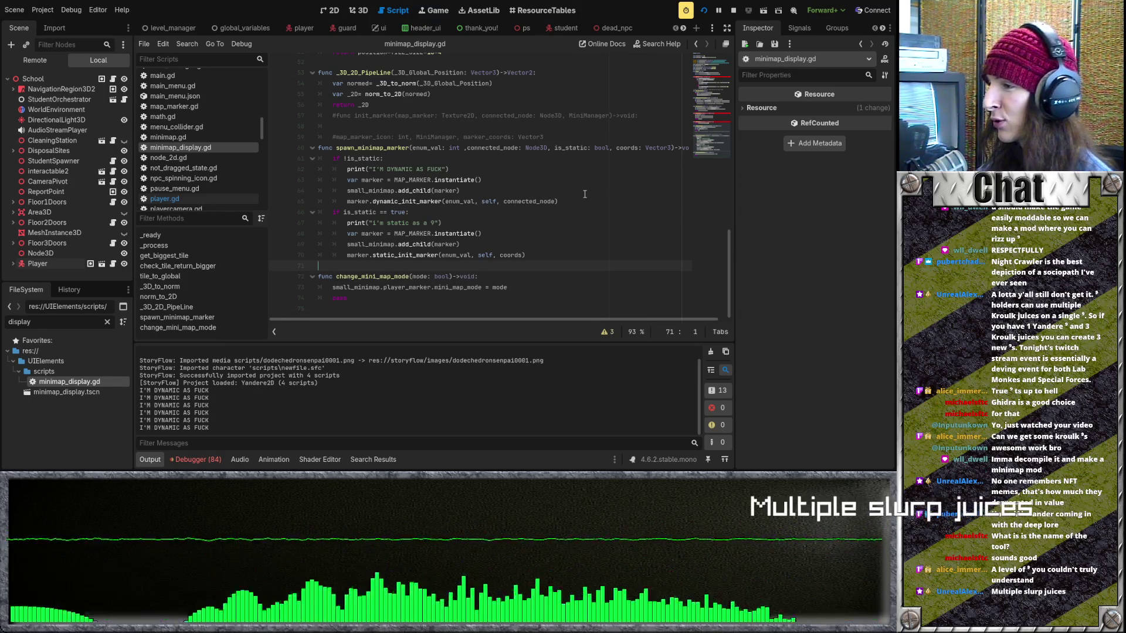
left_click(480, 246)
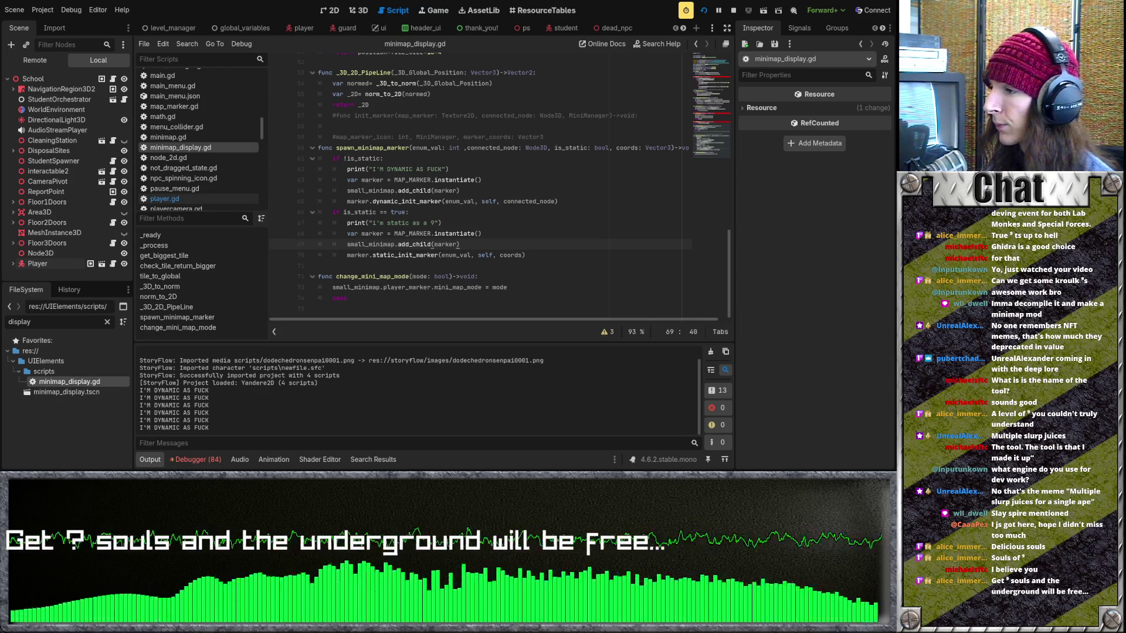
left_click(422, 213)
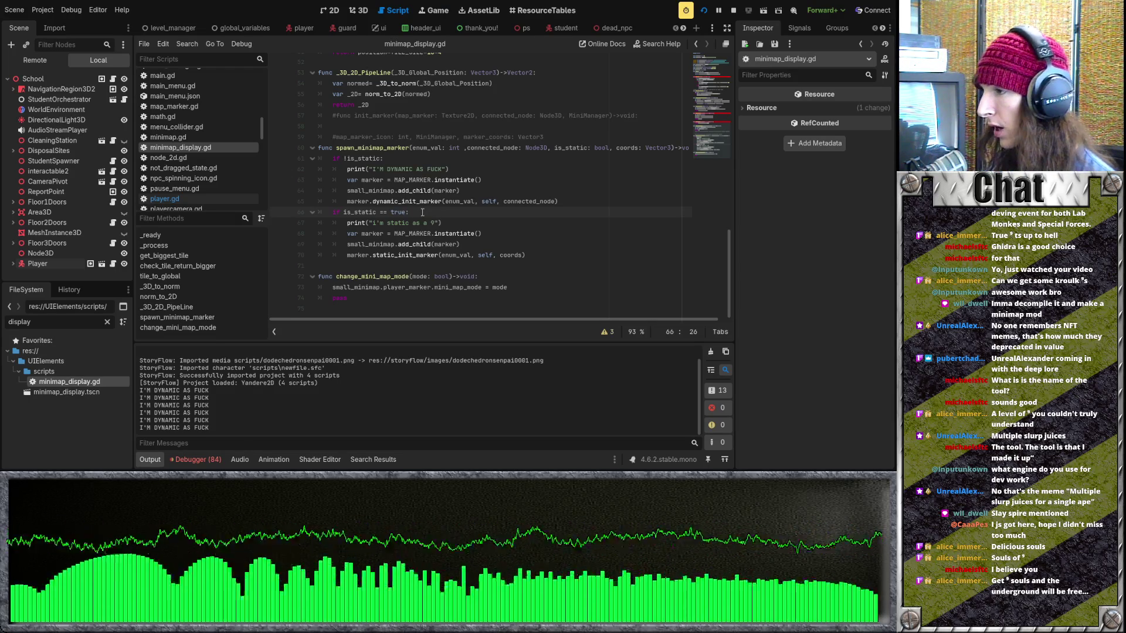
left_click(423, 182)
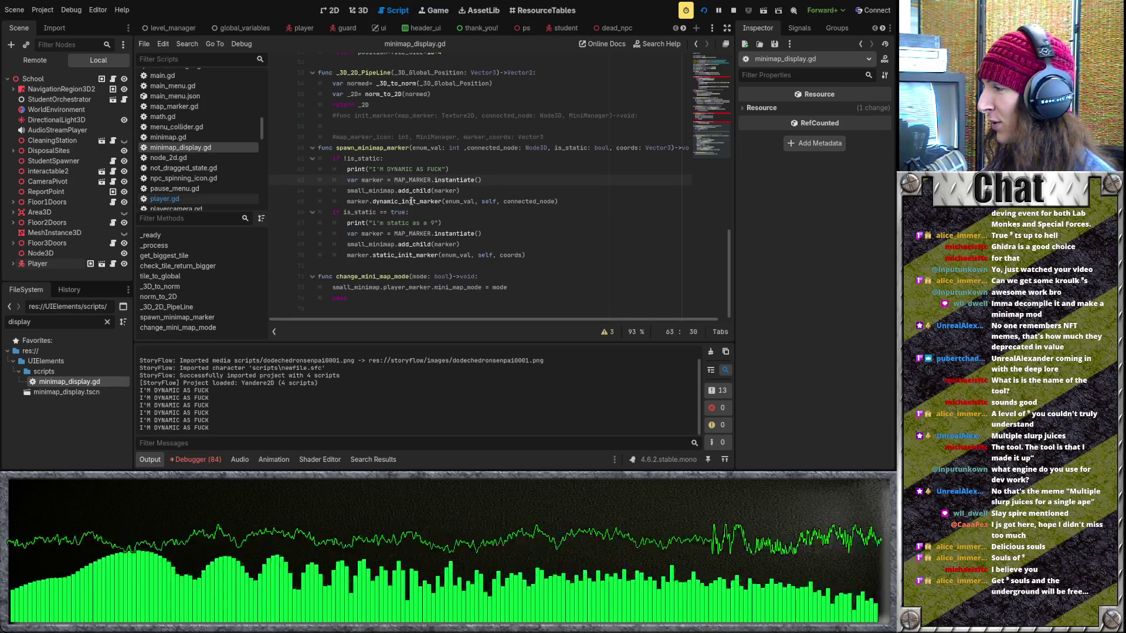
left_click(410, 201)
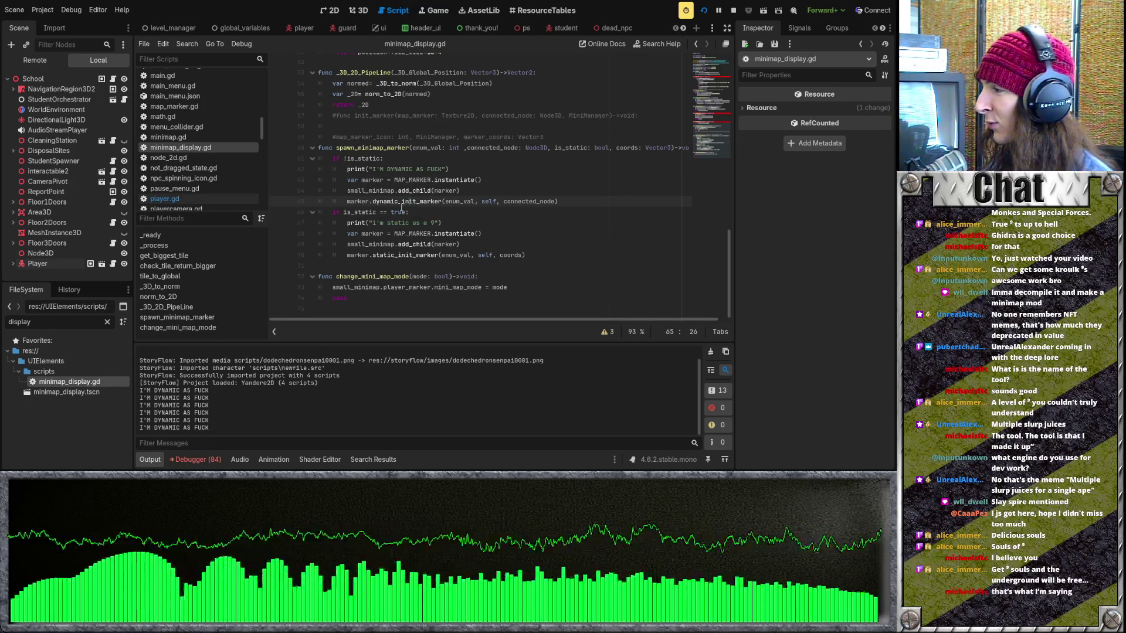
key("Up")
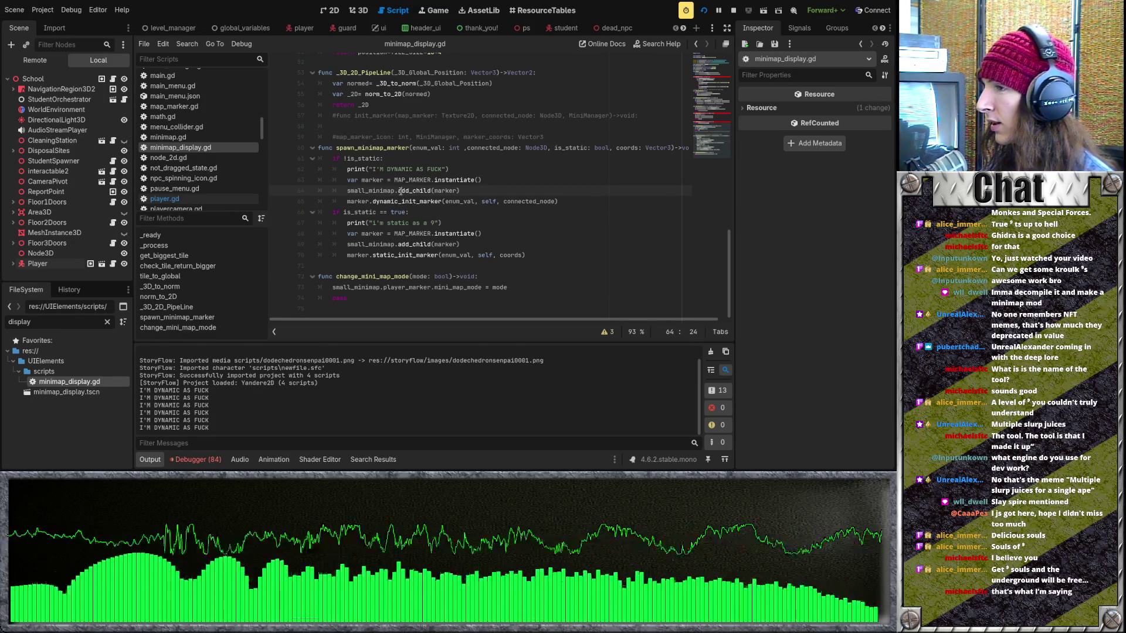
key("Up")
key("Up")
key("Up")
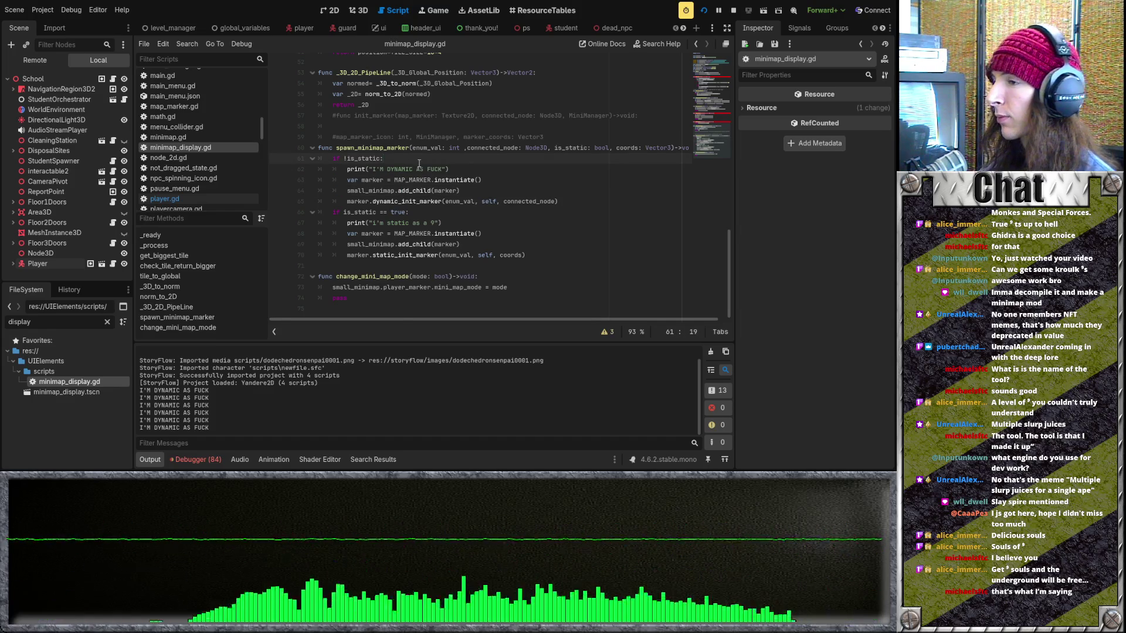
scroll(429, 153, "up", 15)
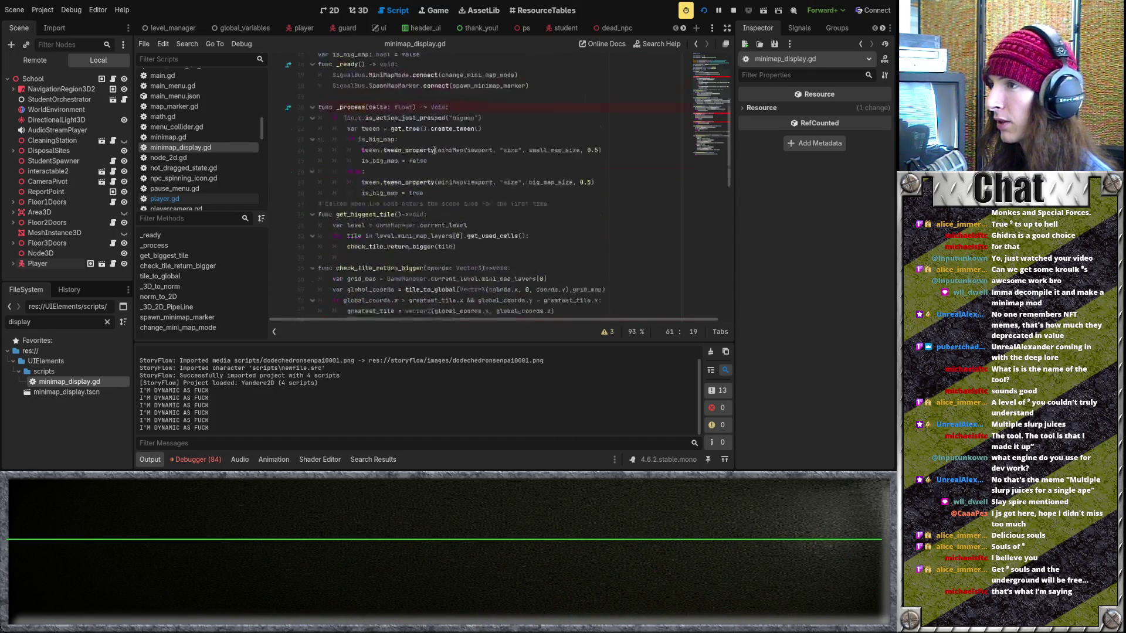
scroll(389, 206, "up", 2)
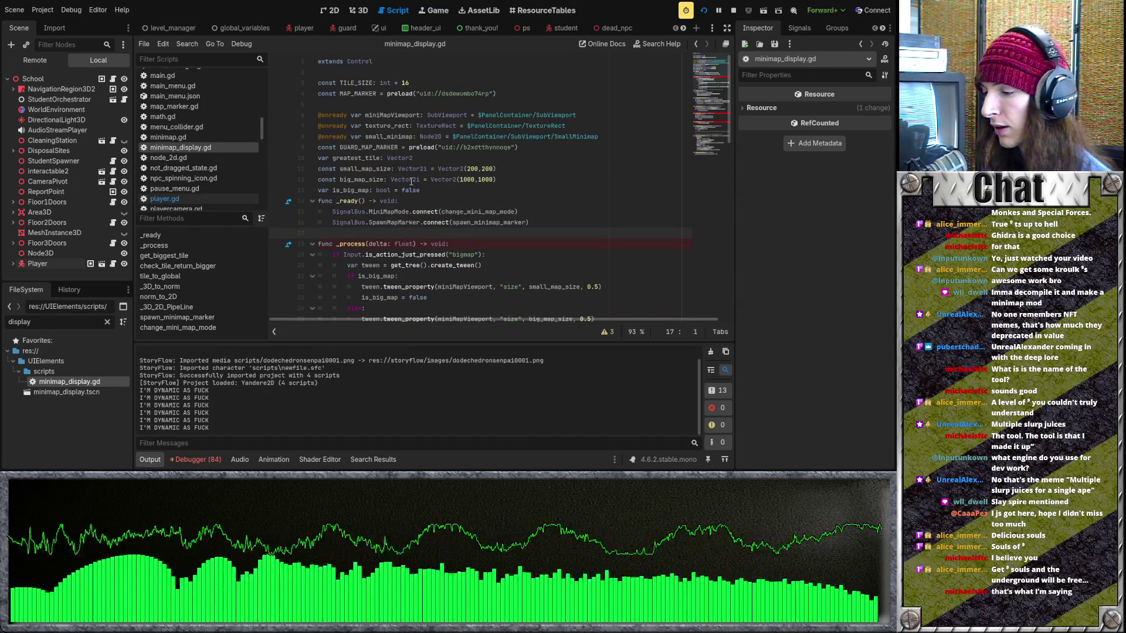
left_click(478, 170)
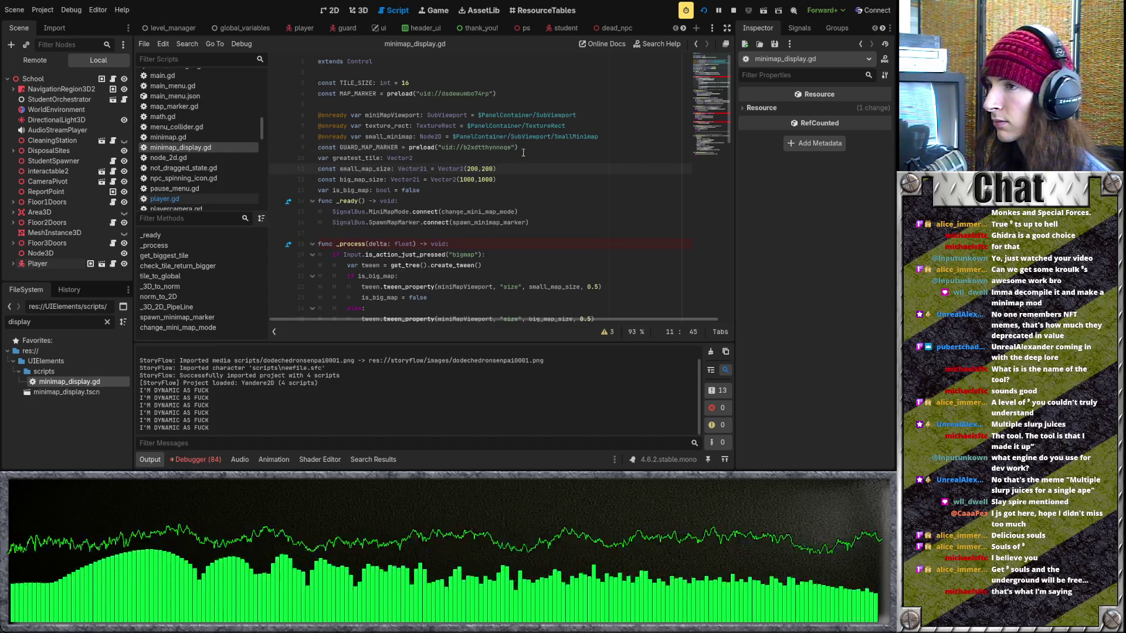
left_click(530, 104)
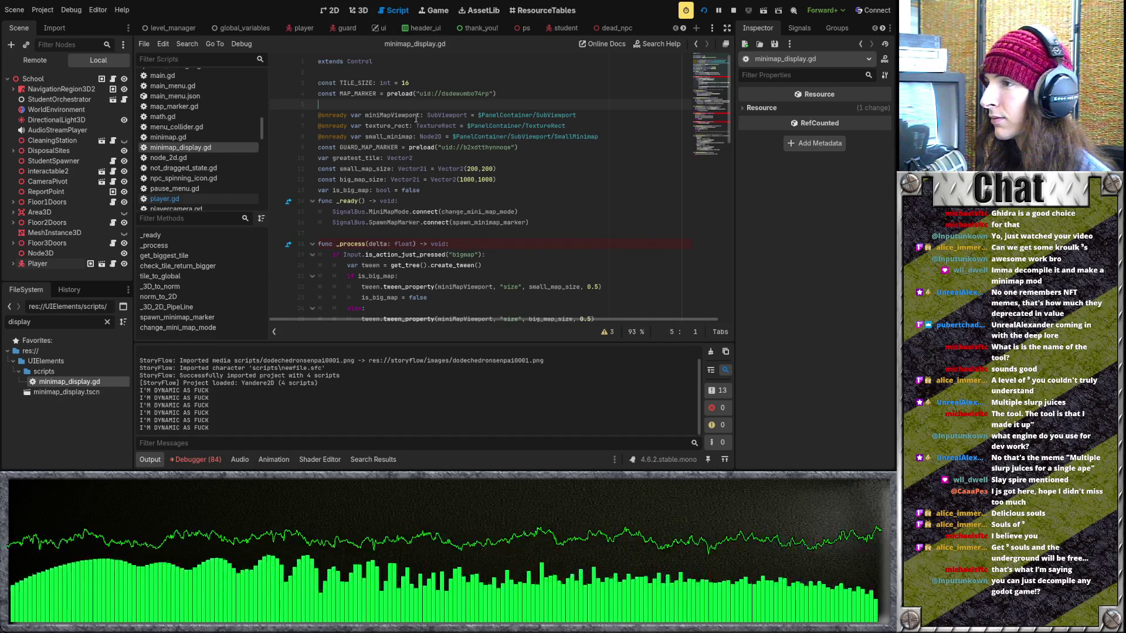
left_click(437, 231)
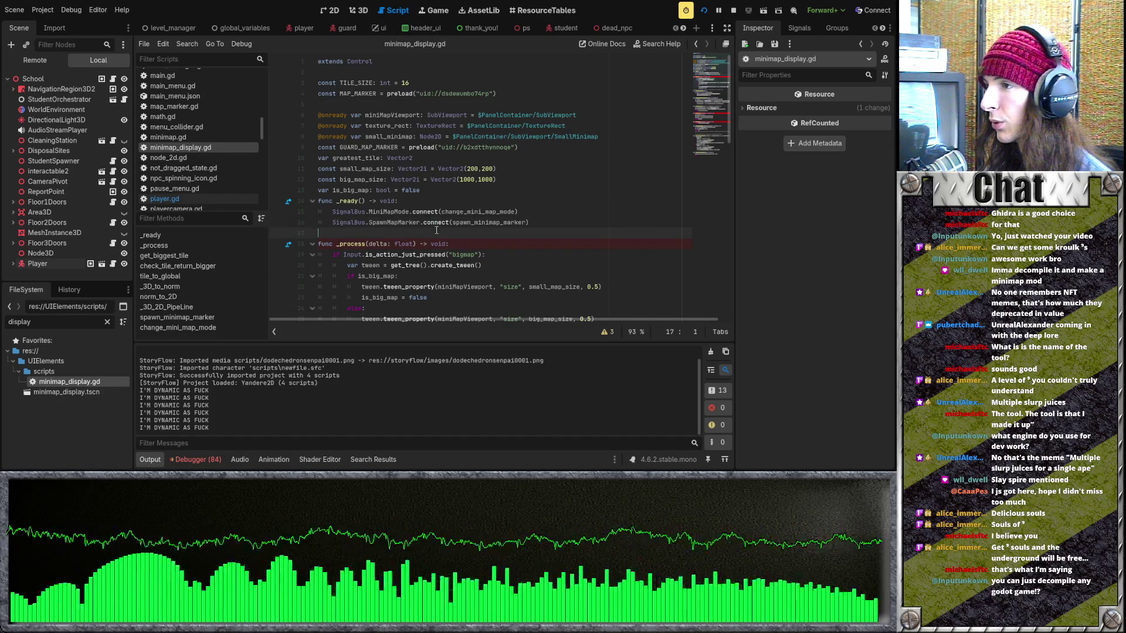
scroll(437, 229, "down", 7)
scroll(433, 231, "down", 4)
left_click(432, 224)
scroll(432, 220, "down", 2)
left_click(432, 211)
left_click(430, 191)
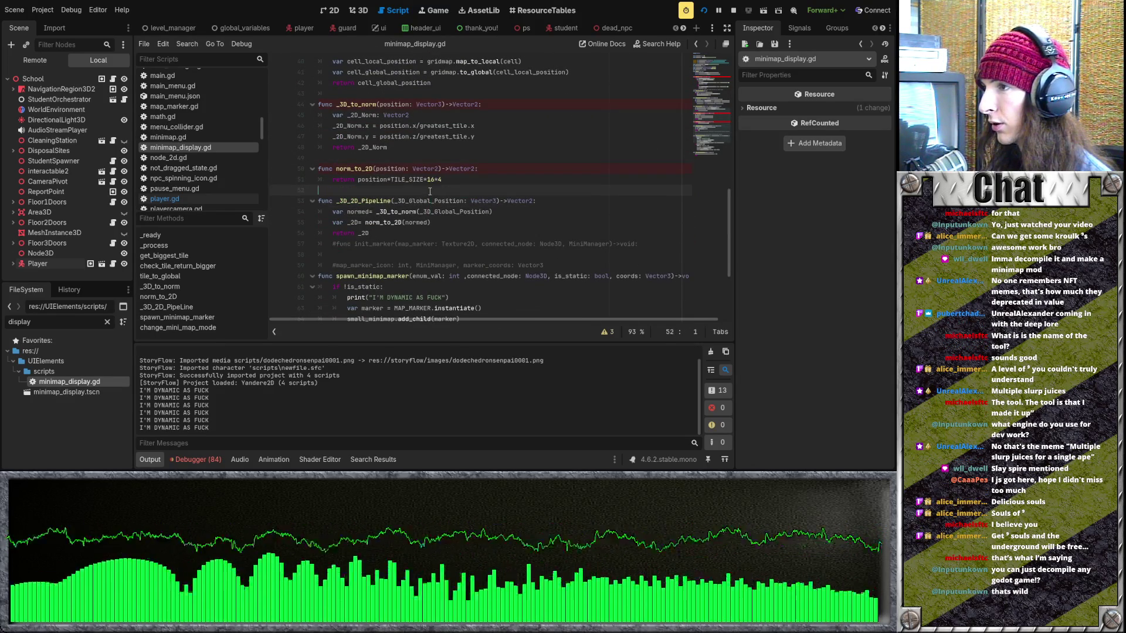
left_click(421, 252)
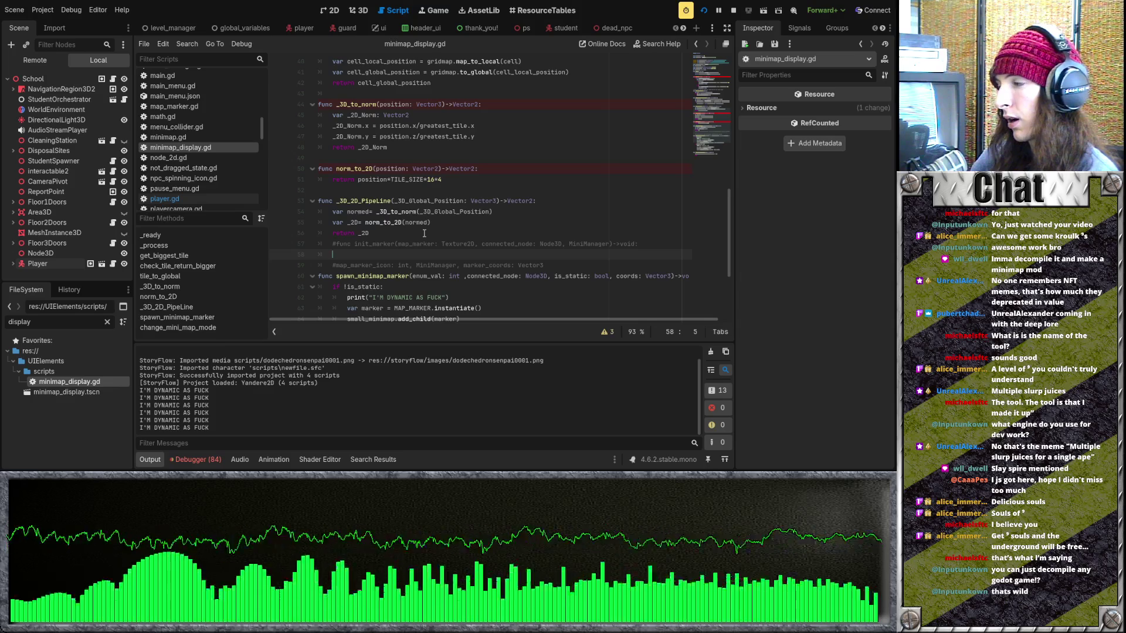
scroll(424, 235, "down", 4)
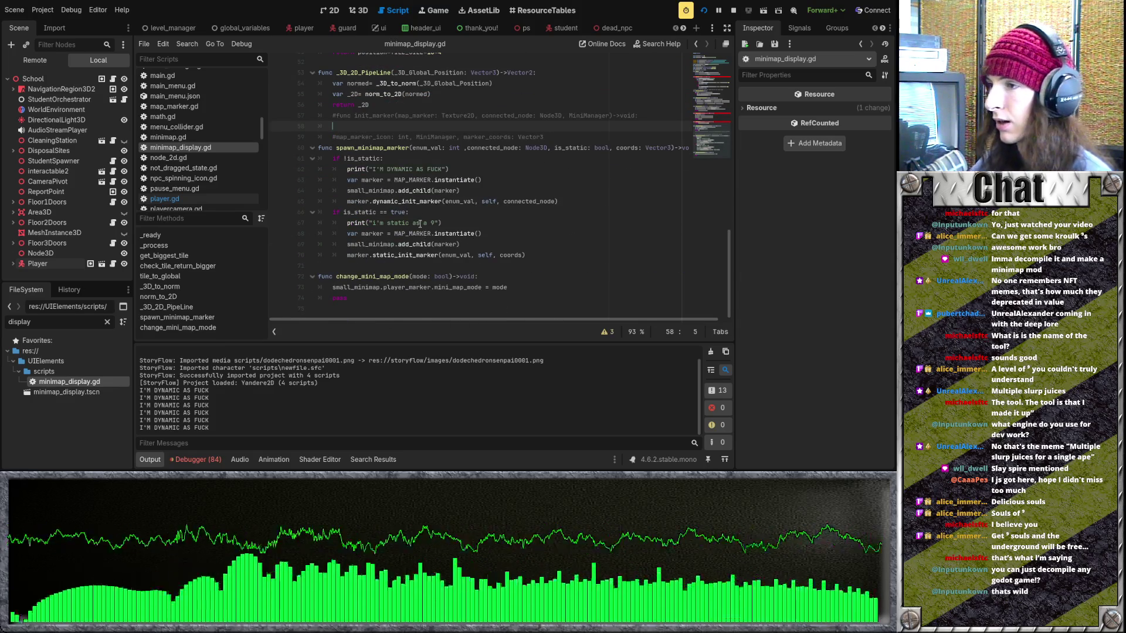
left_click(435, 266)
scroll(436, 258, "up", 6)
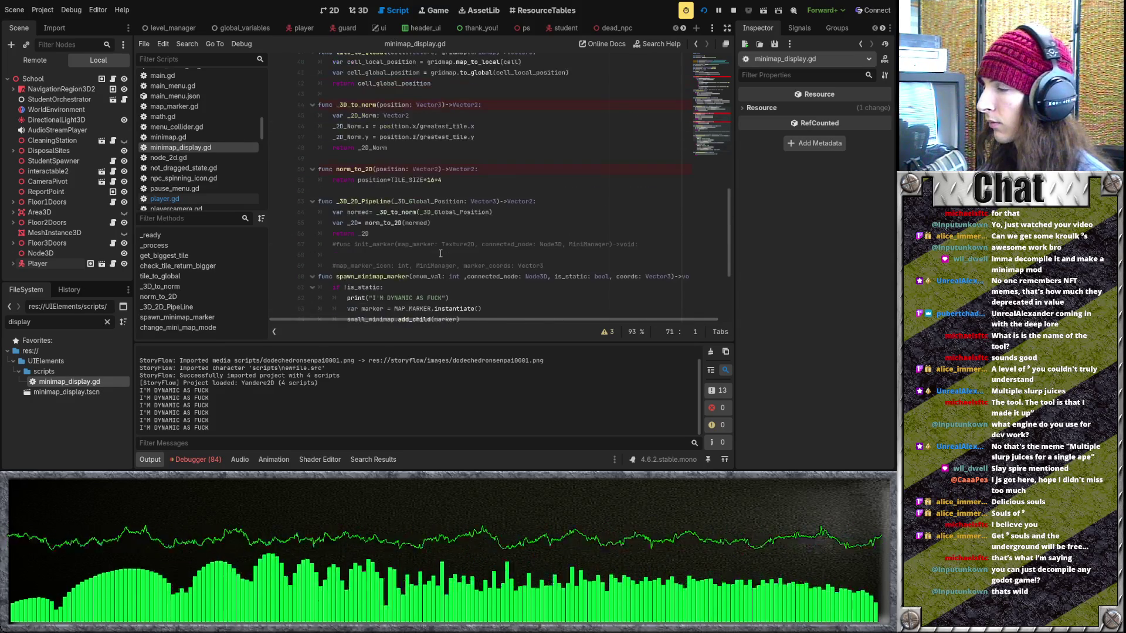
scroll(434, 225, "up", 2)
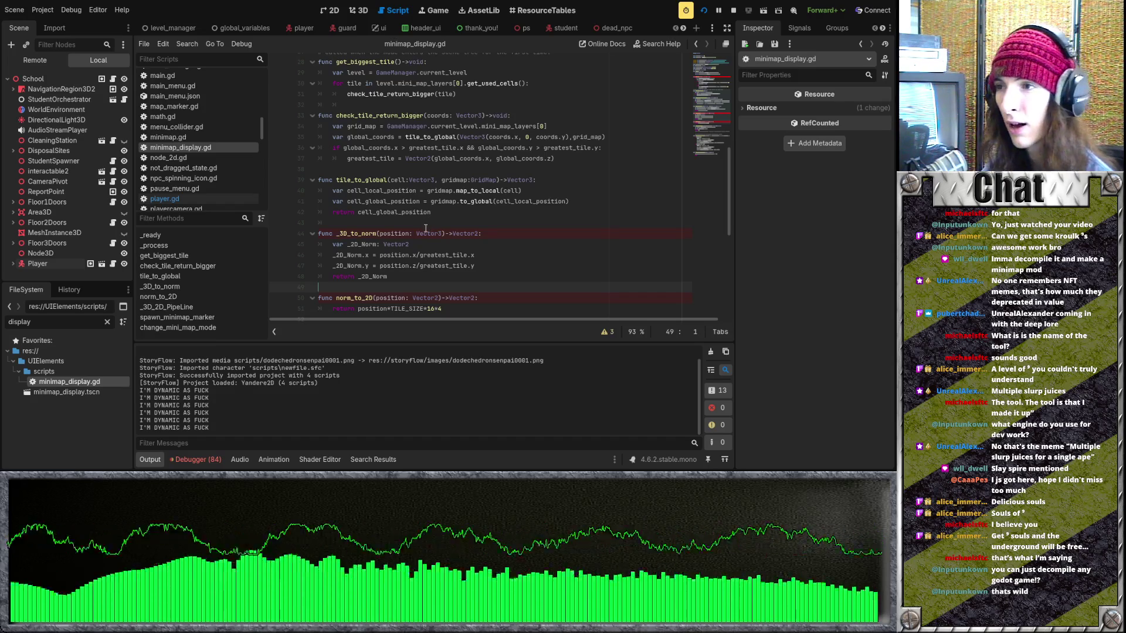
scroll(394, 221, "down", 7)
left_click_drag(449, 201, 305, 201)
Delete the 'I'M DYNAMIC' print line and briefly select the static branch's 'i'm static as a 9' print
key("BackSpace")
key("BackSpace")
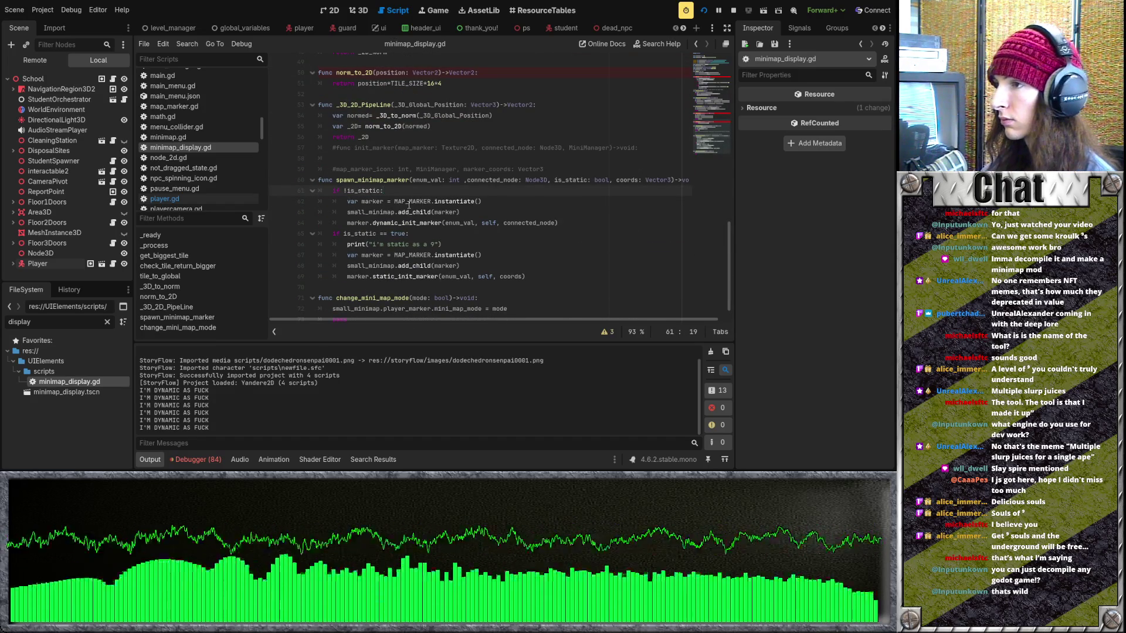
left_click(446, 235)
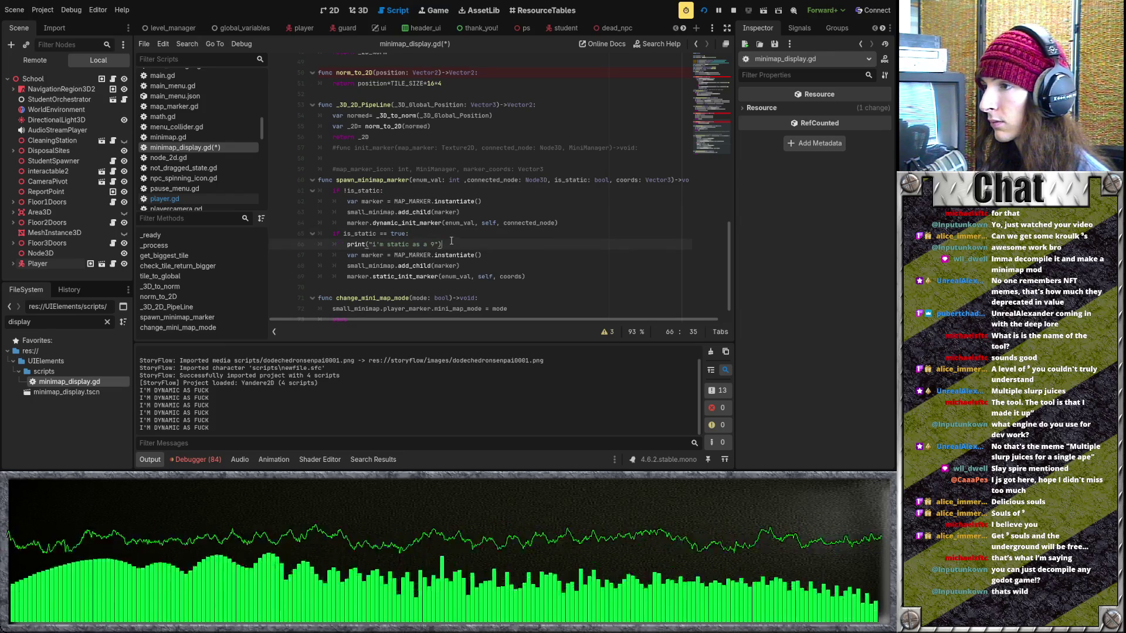
scroll(450, 230, "down", 1)
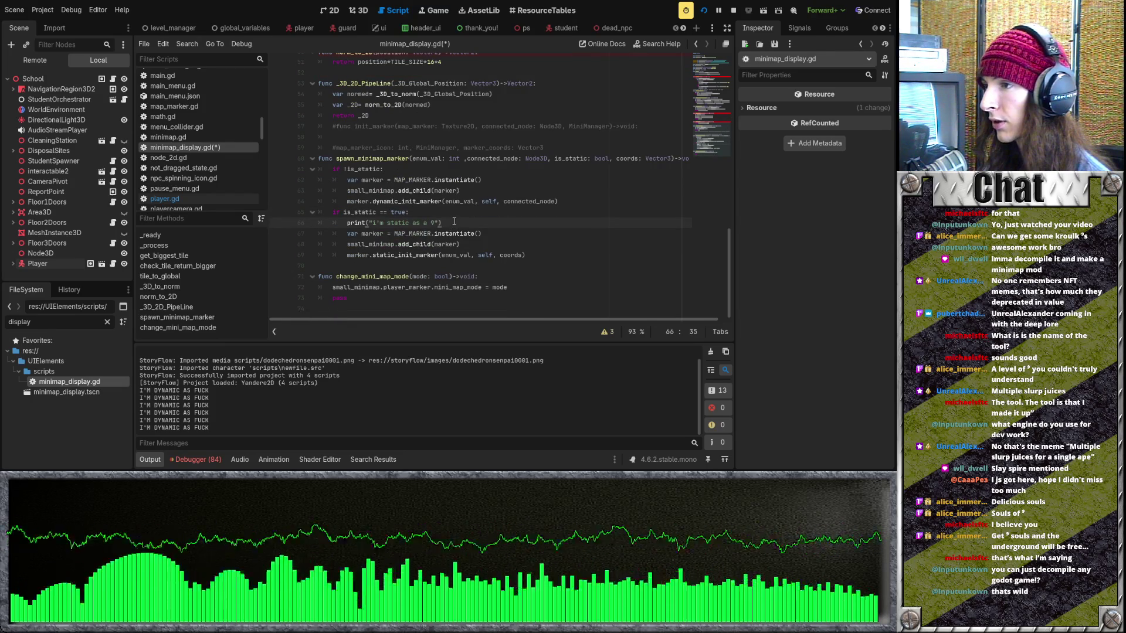
key("shift+Home")
key("shift+End")
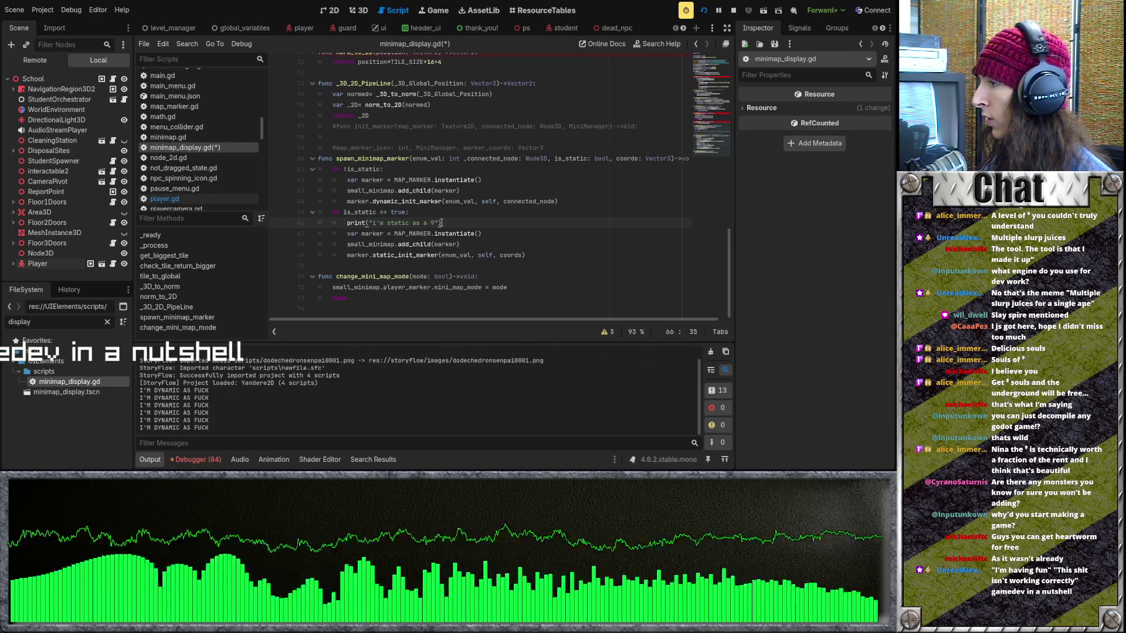
Remove the closing parenthesis from the static print and move to the static branch's add_child call
key("BackSpace")
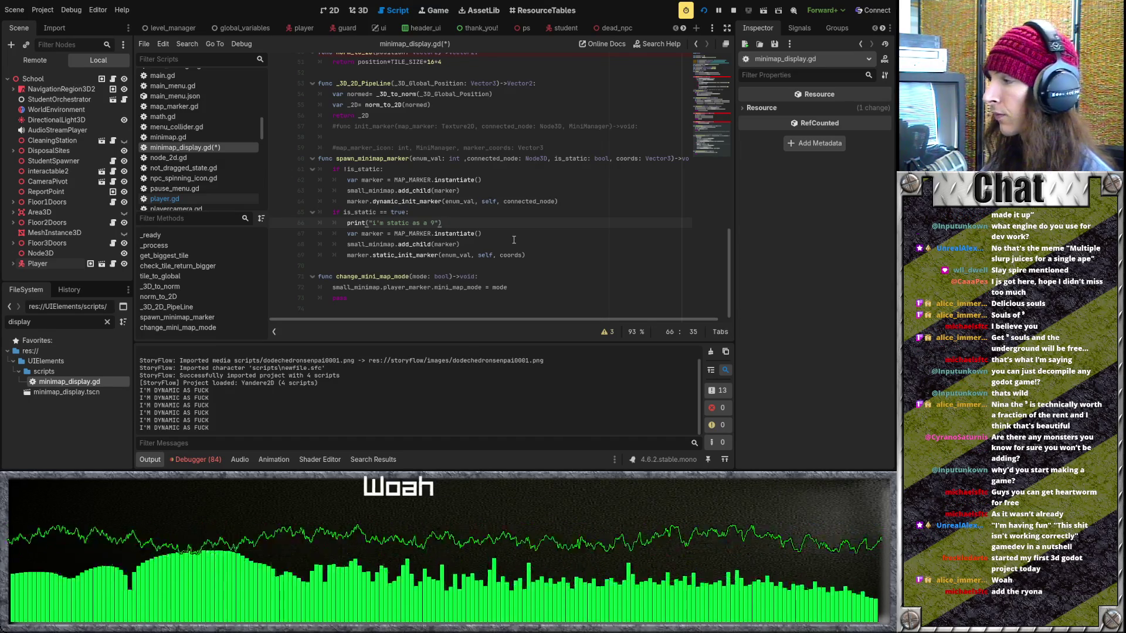
left_click(497, 246)
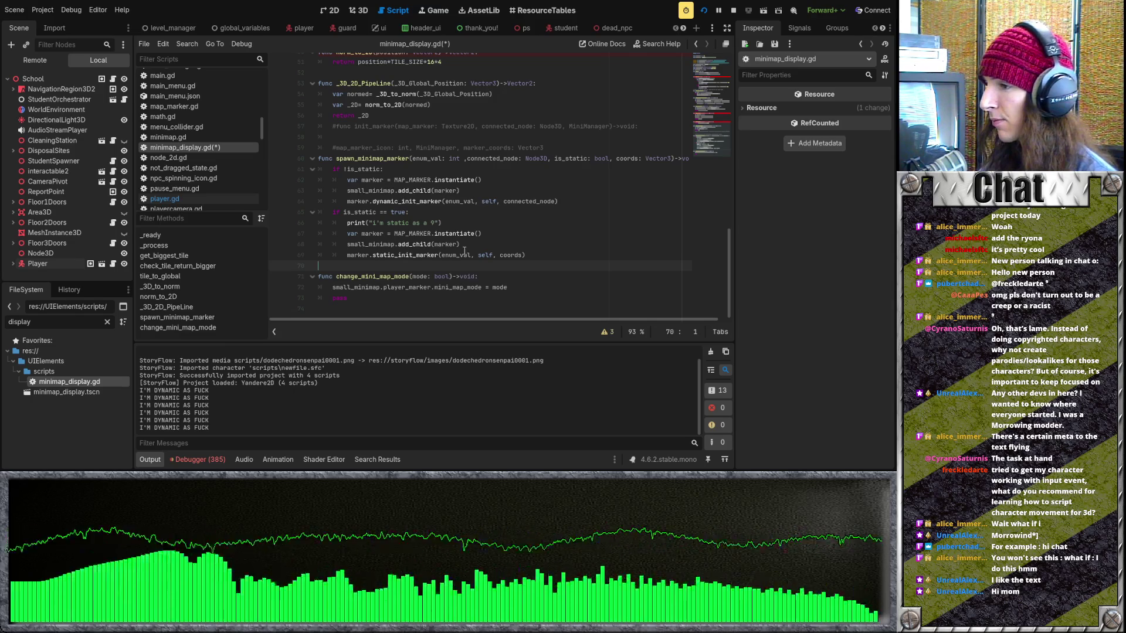
left_click(435, 256)
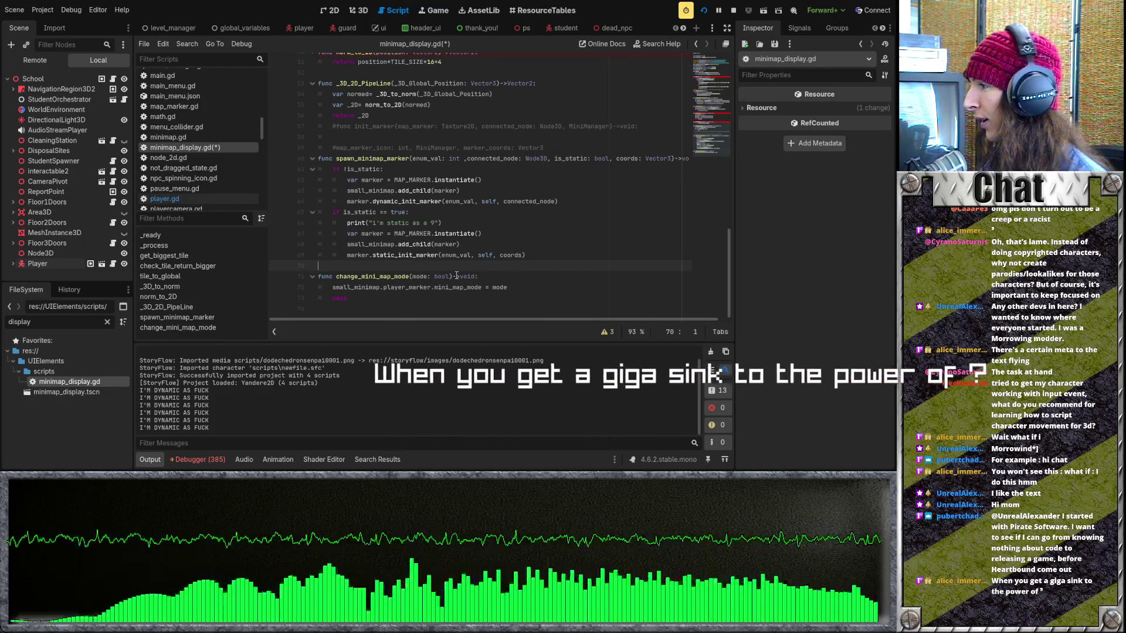
left_click_drag(456, 276, 476, 276)
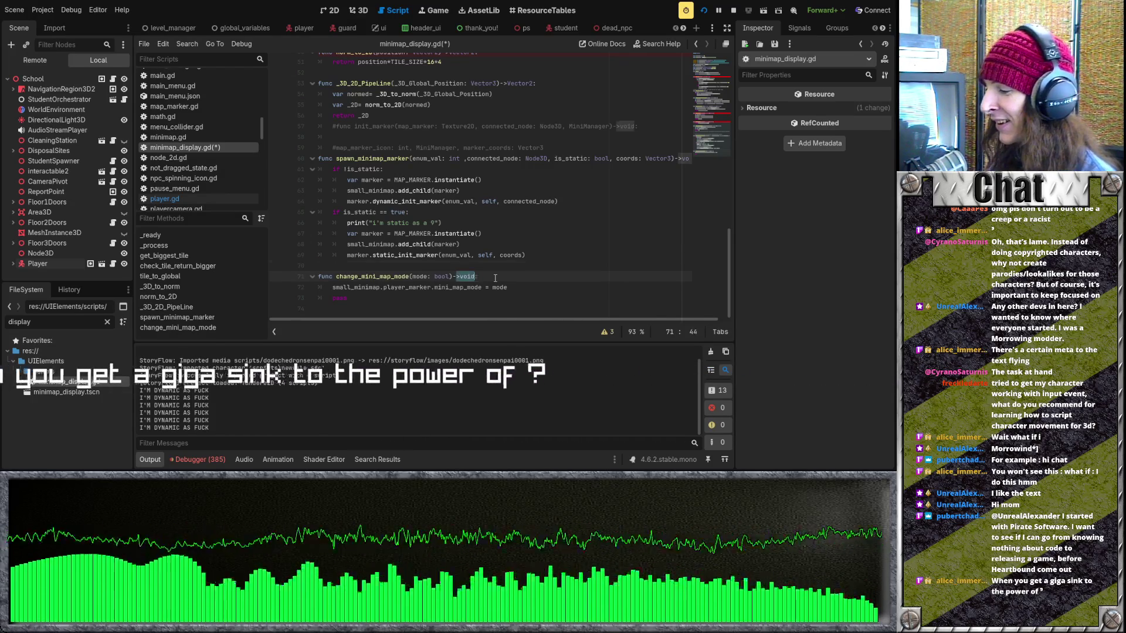
left_click_drag(527, 255, 516, 257)
left_click(516, 266)
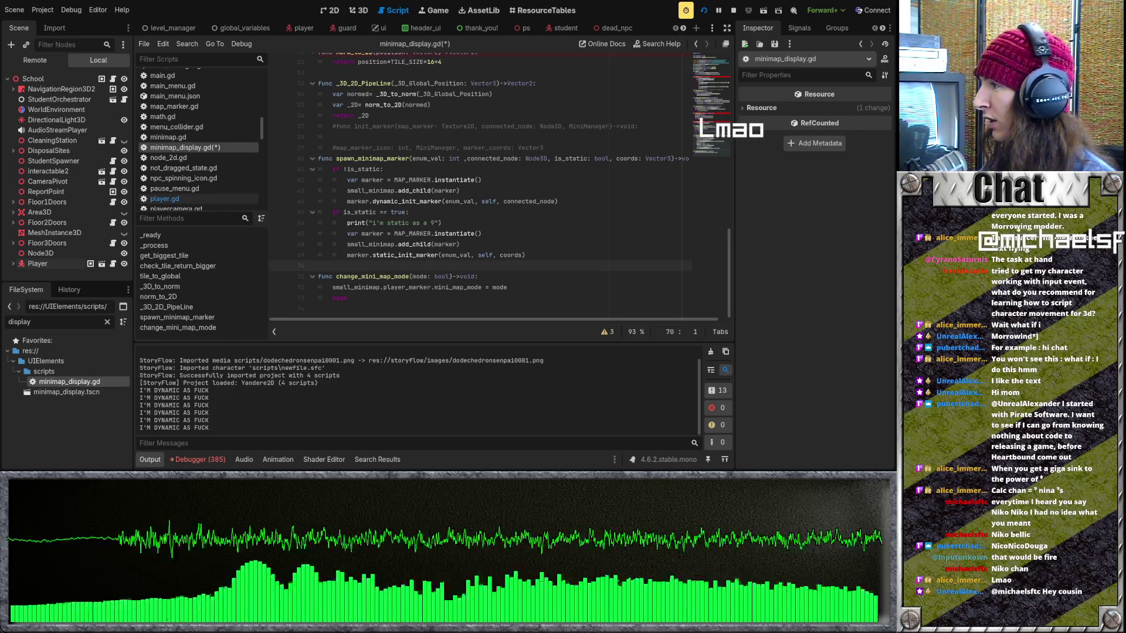
Stop the running project with F8 to end the debug session
key("F8")
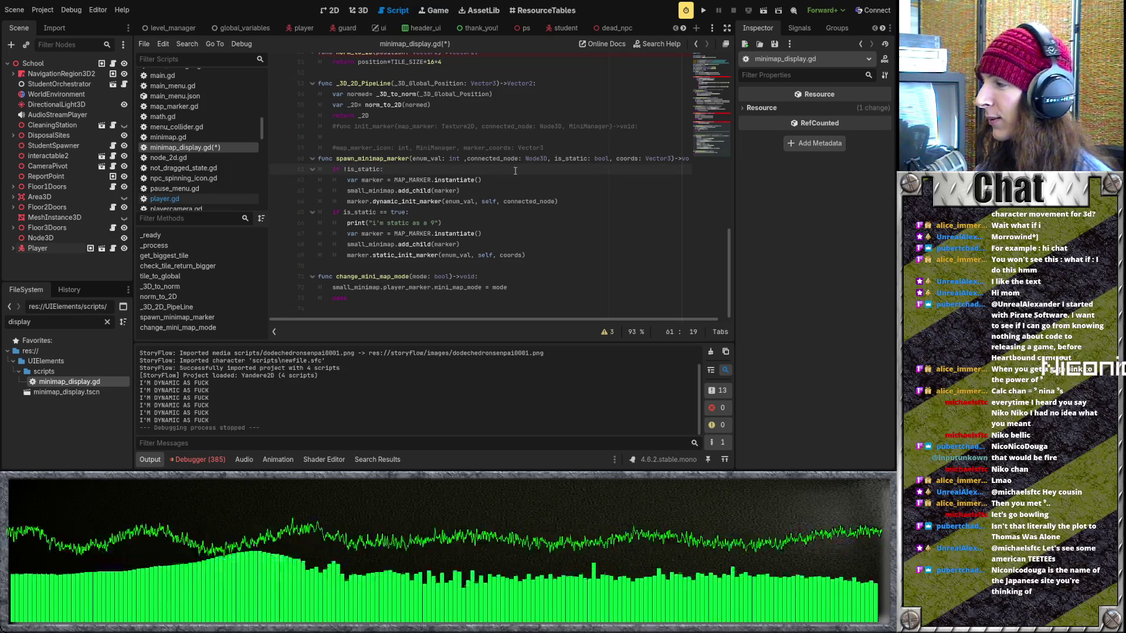
left_click(409, 169)
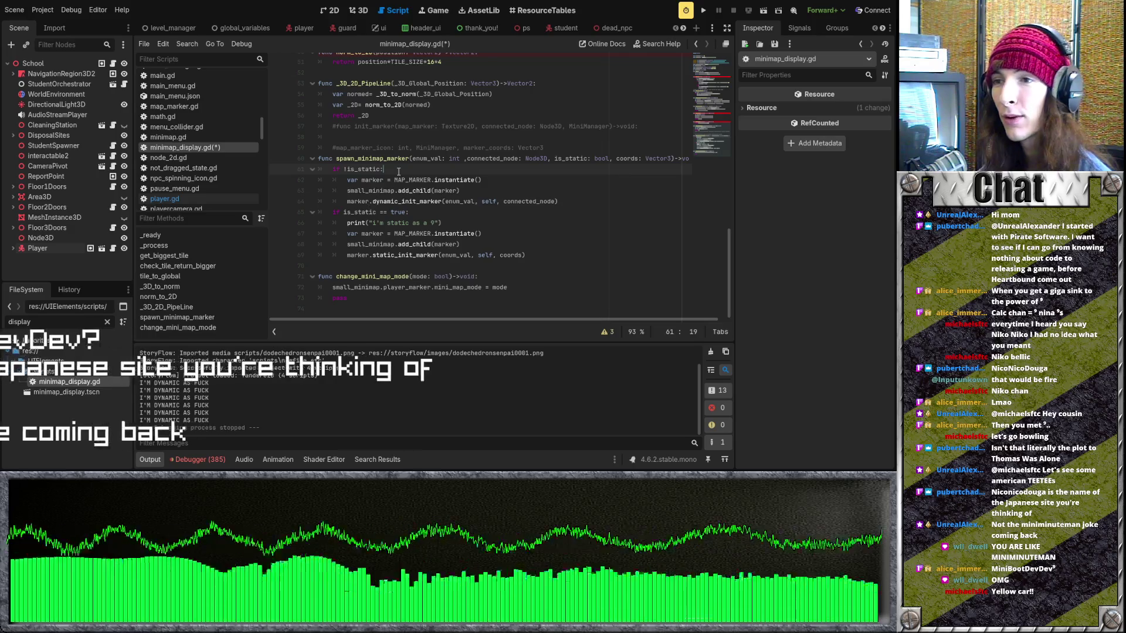
left_click(389, 180)
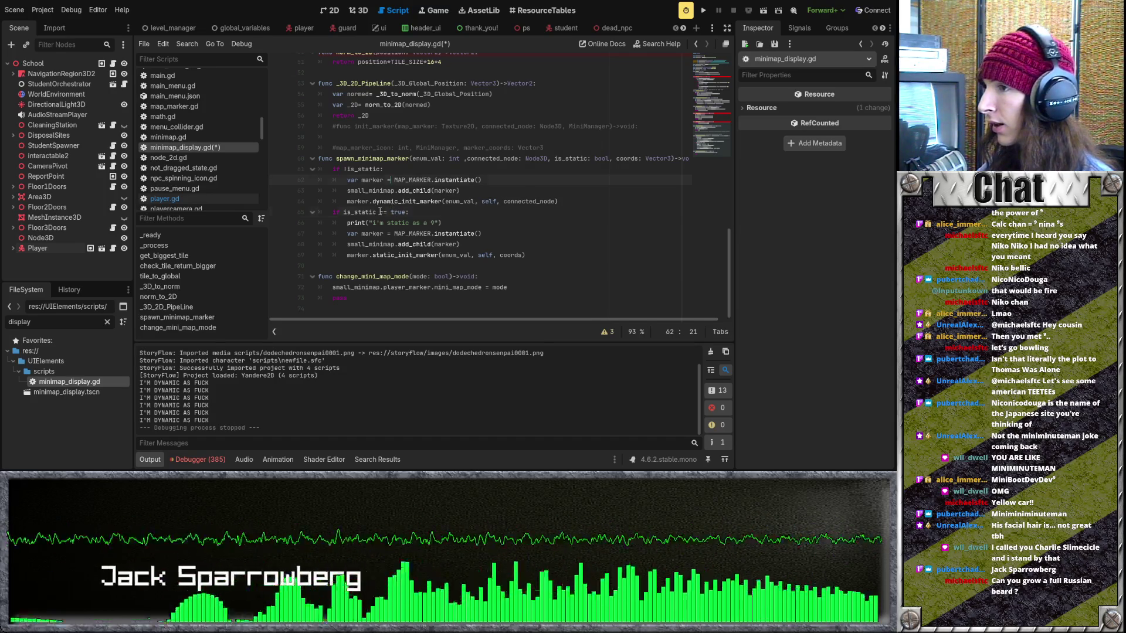
scroll(495, 224, "up", 1)
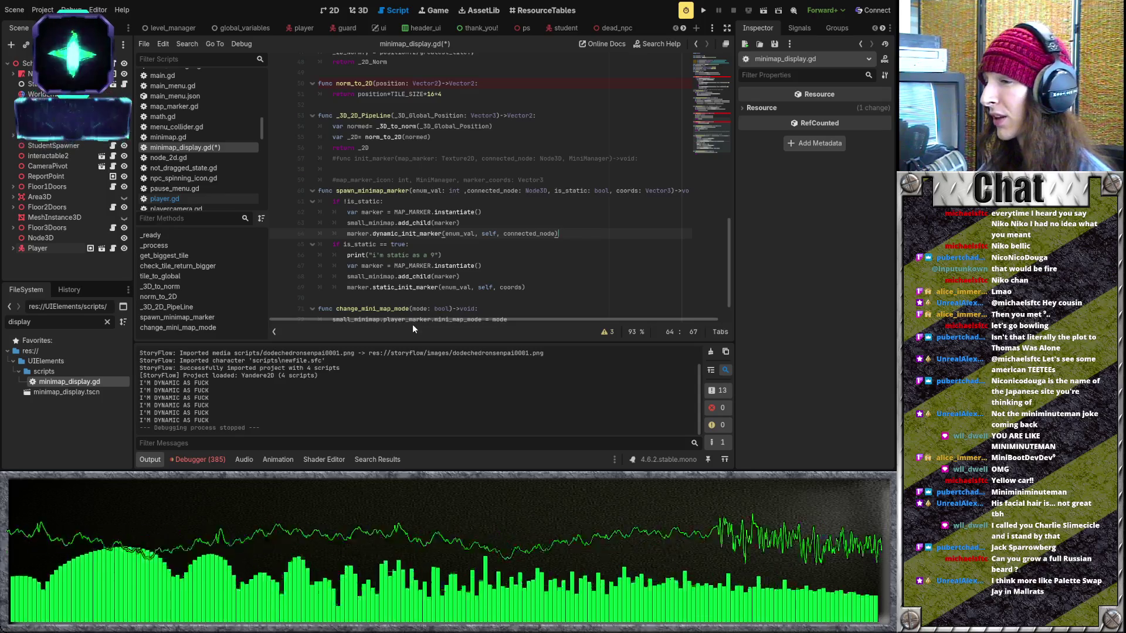
left_click(469, 199)
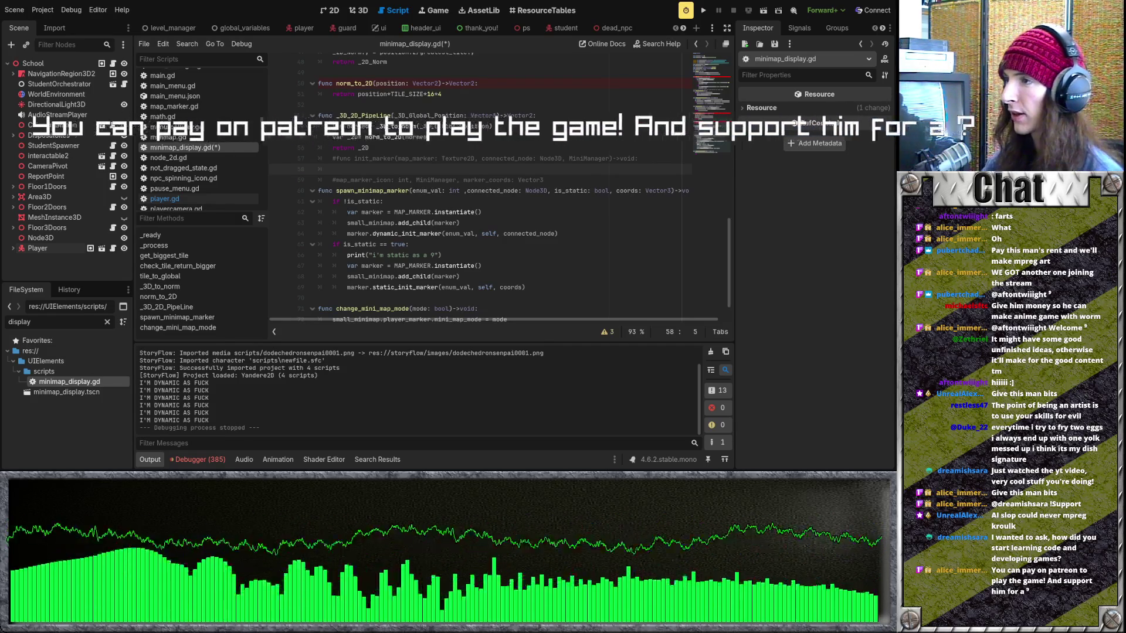
Place the caret on the marker instantiate line in the non-static branch
left_click(531, 212)
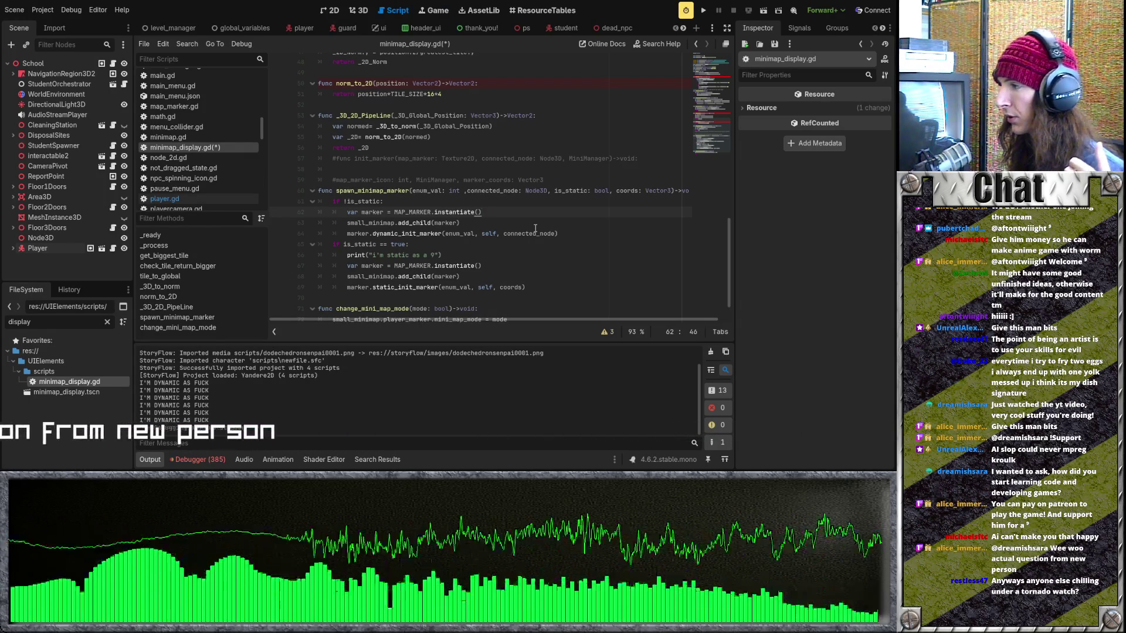
key("F8")
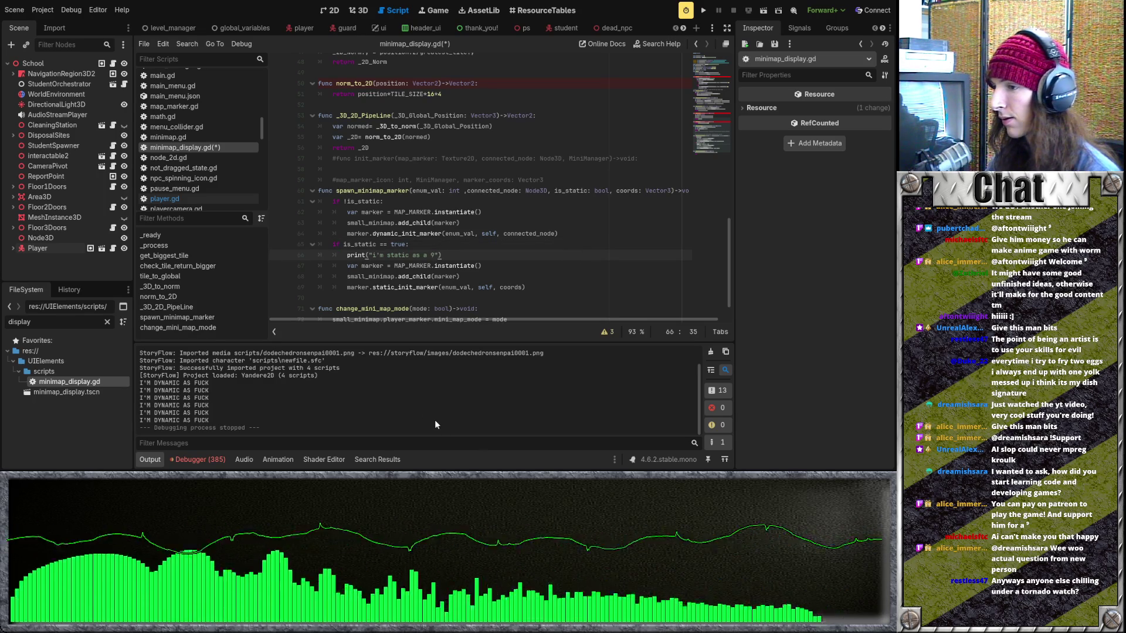
mouse_move(269, 161)
left_mouse_down()
mouse_move(467, 173)
mouse_move(239, 188)
left_mouse_up()
Show npc_spinning_icon.gd and scroll to _change_sprite's vframes/hframes loops building AtlasTexture frames
left_click(385, 188)
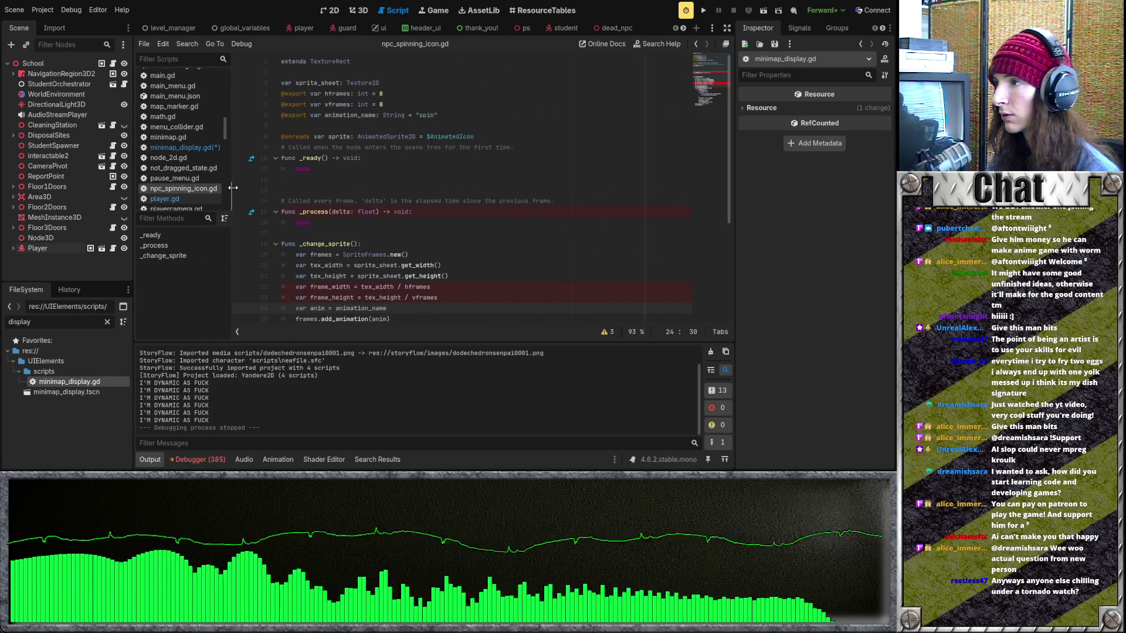
scroll(370, 216, "down", 4)
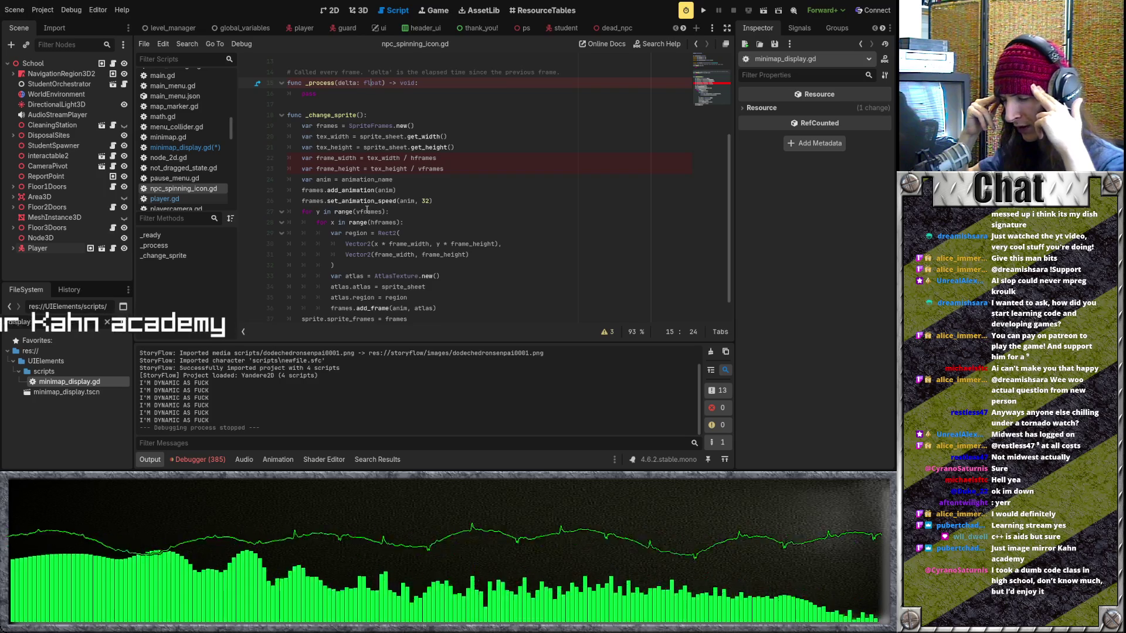
left_click(440, 193)
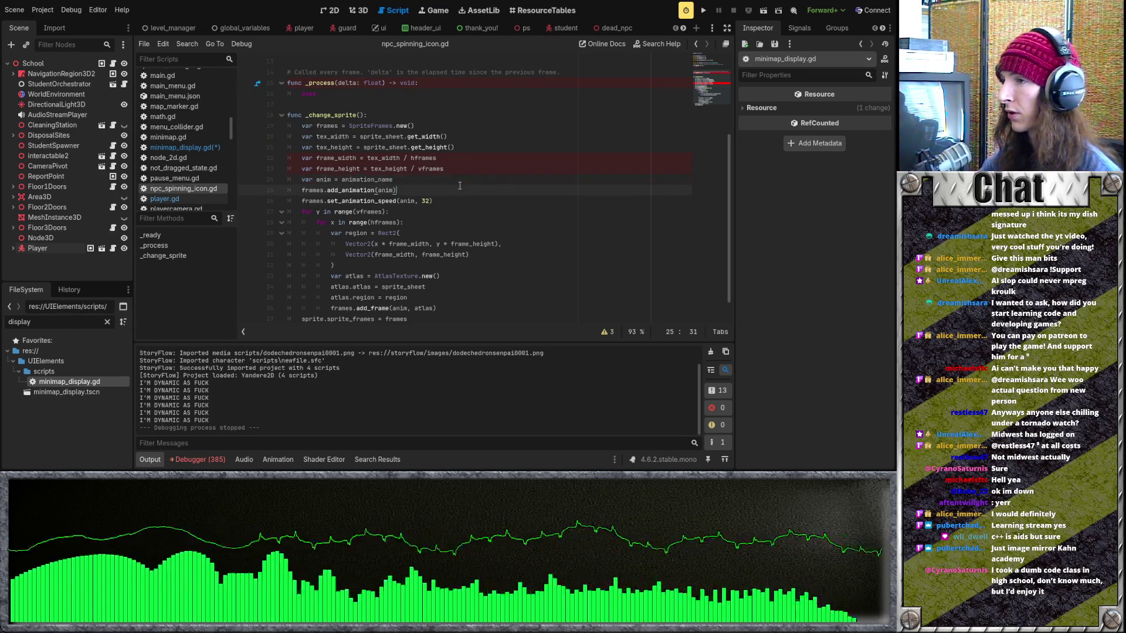
left_click(477, 158)
scroll(486, 170, "up", 1)
scroll(485, 210, "up", 2)
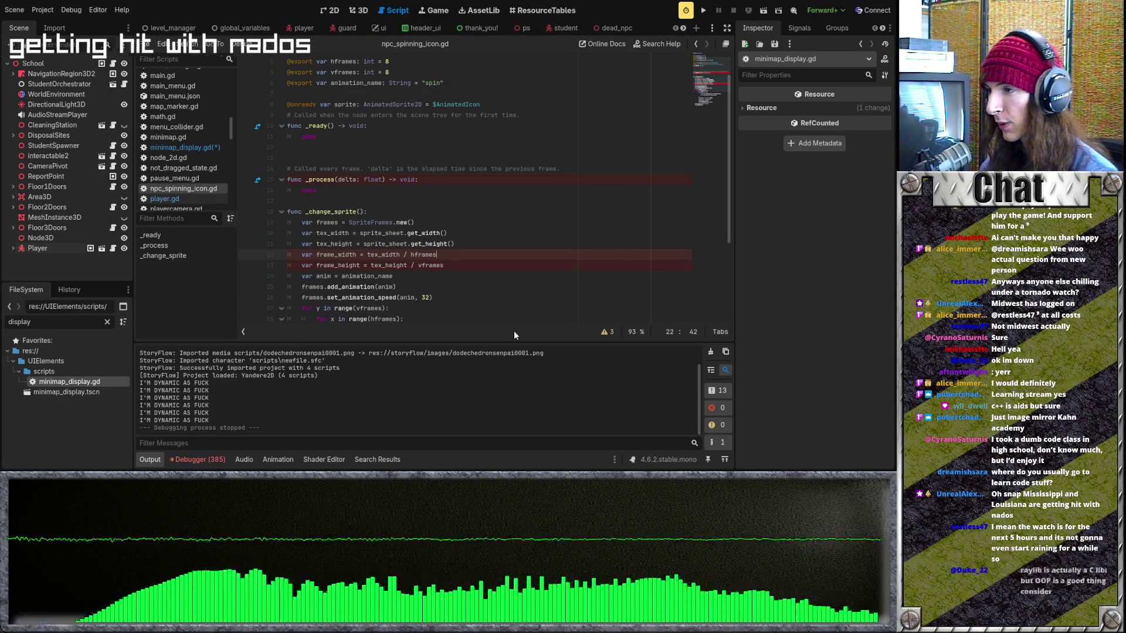
left_click(507, 302)
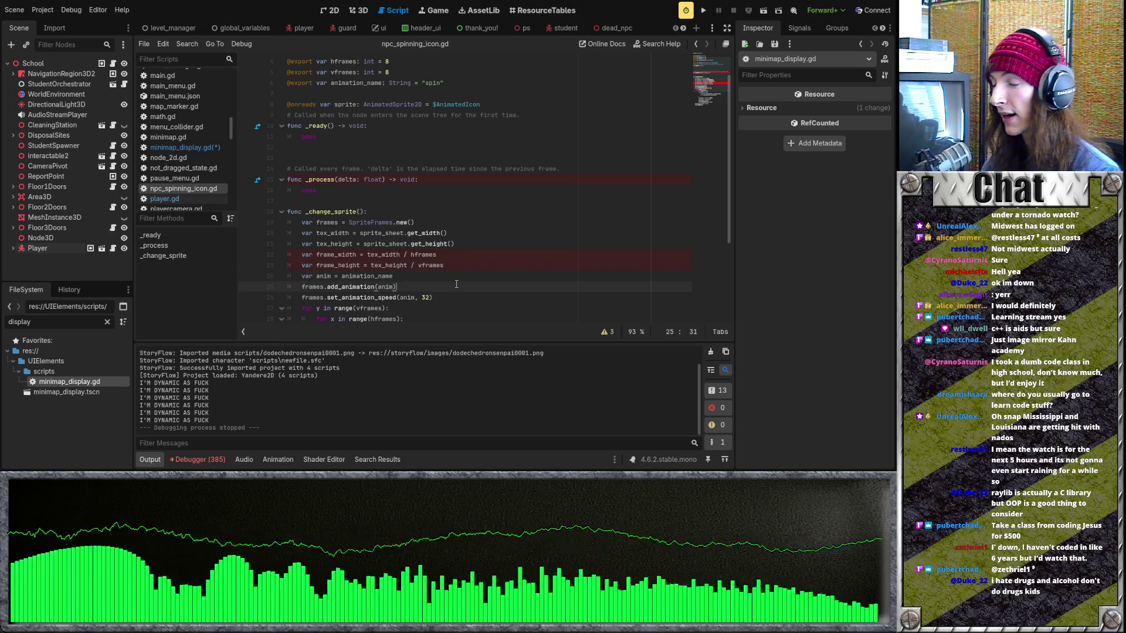
left_click(458, 272)
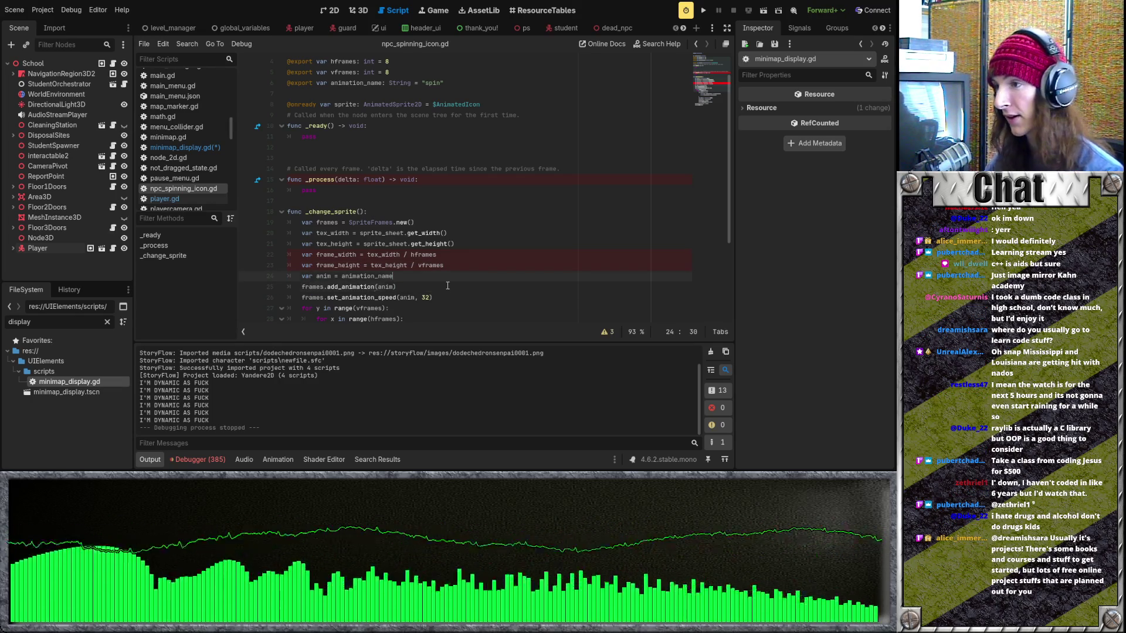
left_click(458, 265)
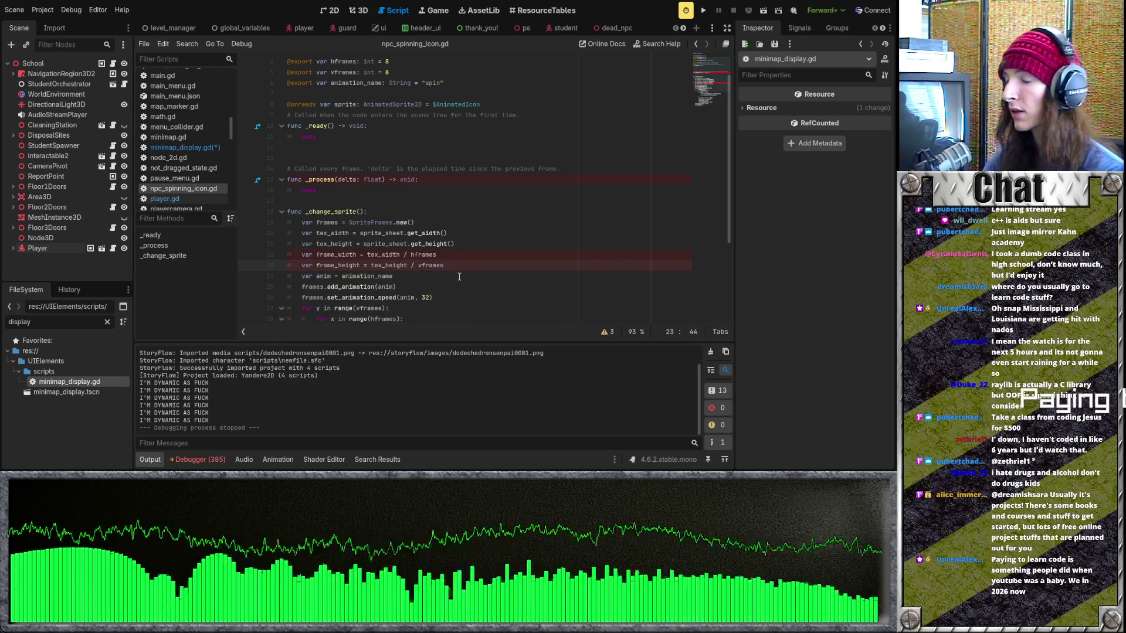
left_click(464, 254)
left_click(463, 243)
left_click(460, 222)
scroll(460, 228, "up", 1)
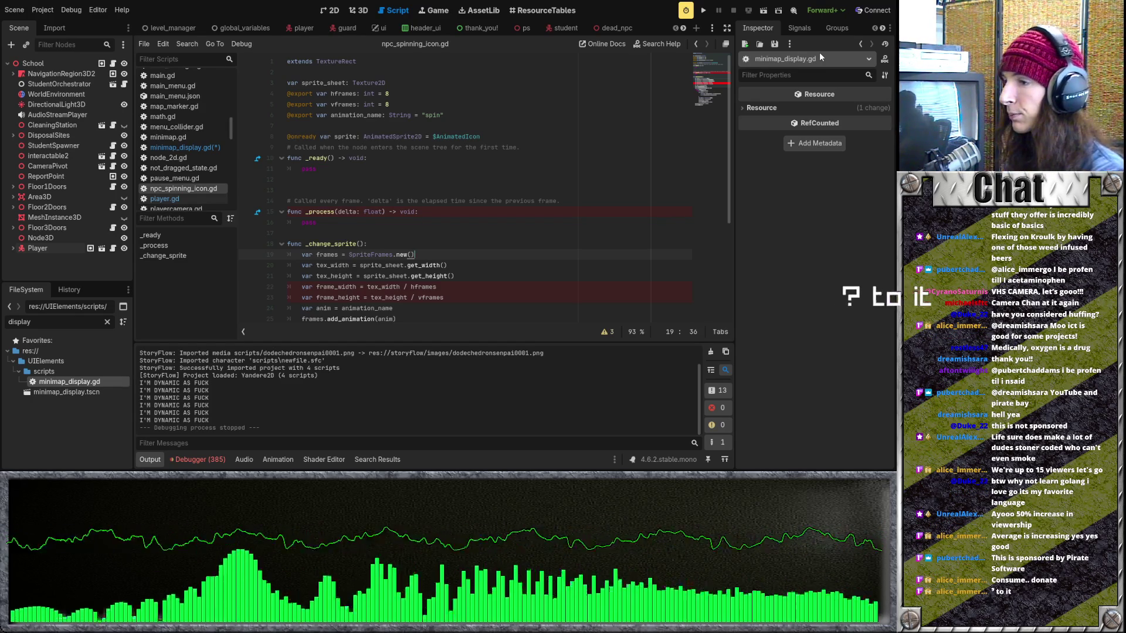
scroll(460, 235, "down", 5)
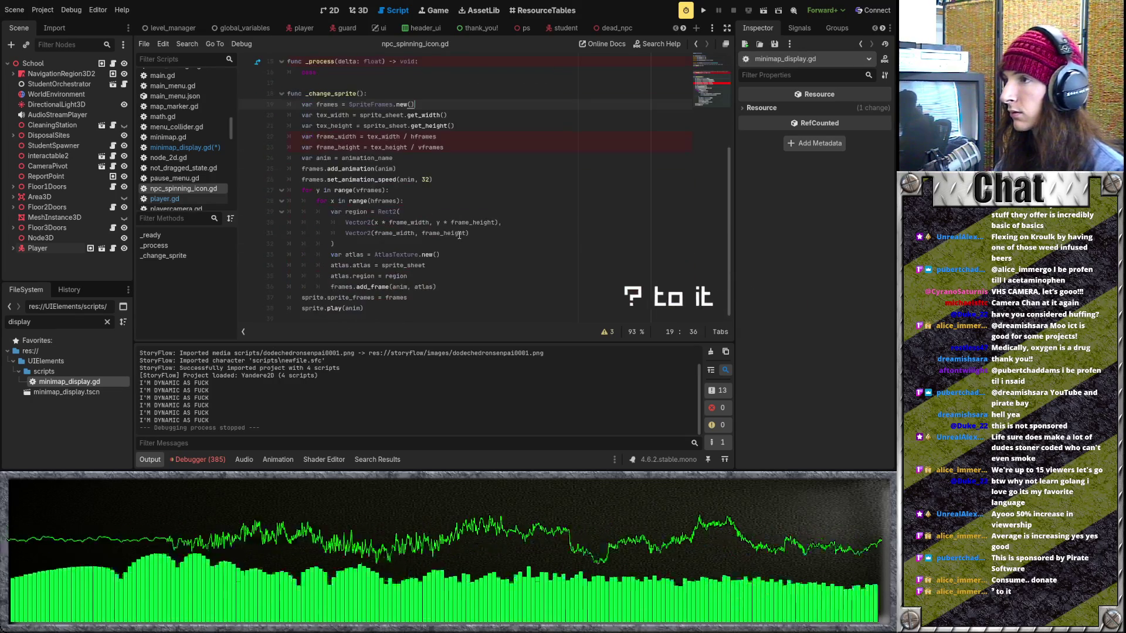
scroll(325, 160, "up", 2)
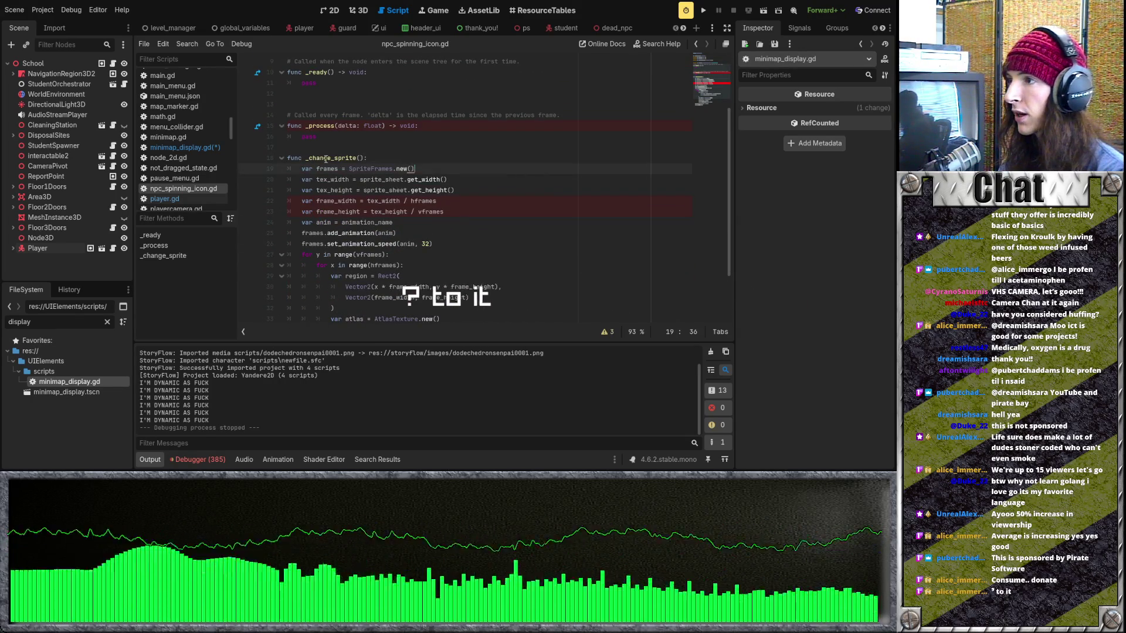
scroll(325, 159, "down", 2)
left_click_drag(411, 297, 435, 287)
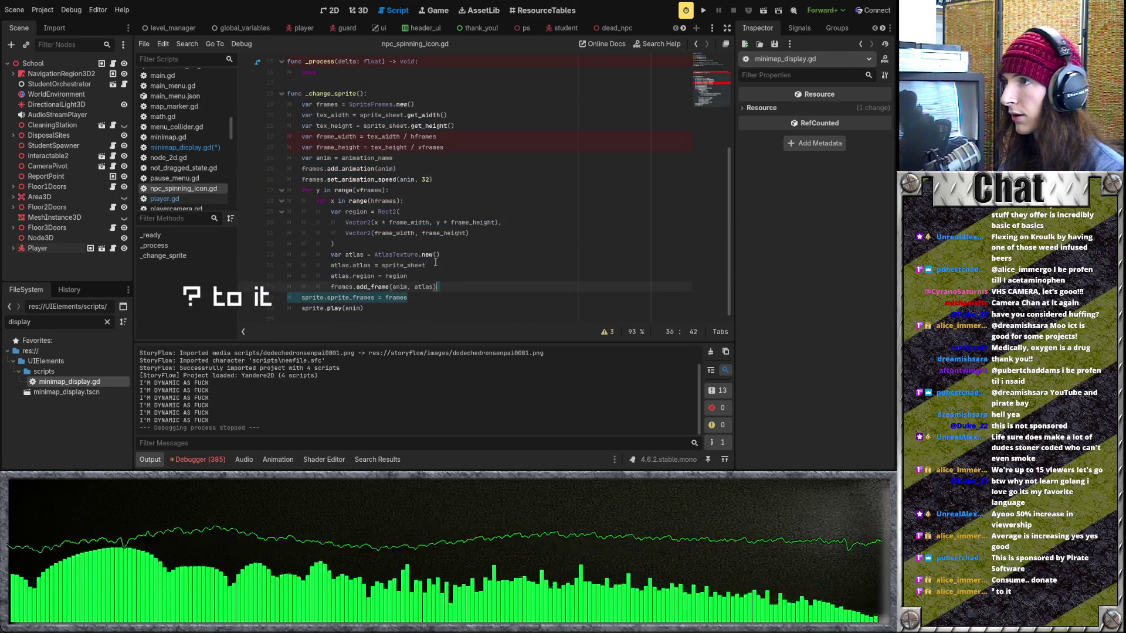
key("ctrl+z")
key("ctrl+z")
key("ctrl+z")
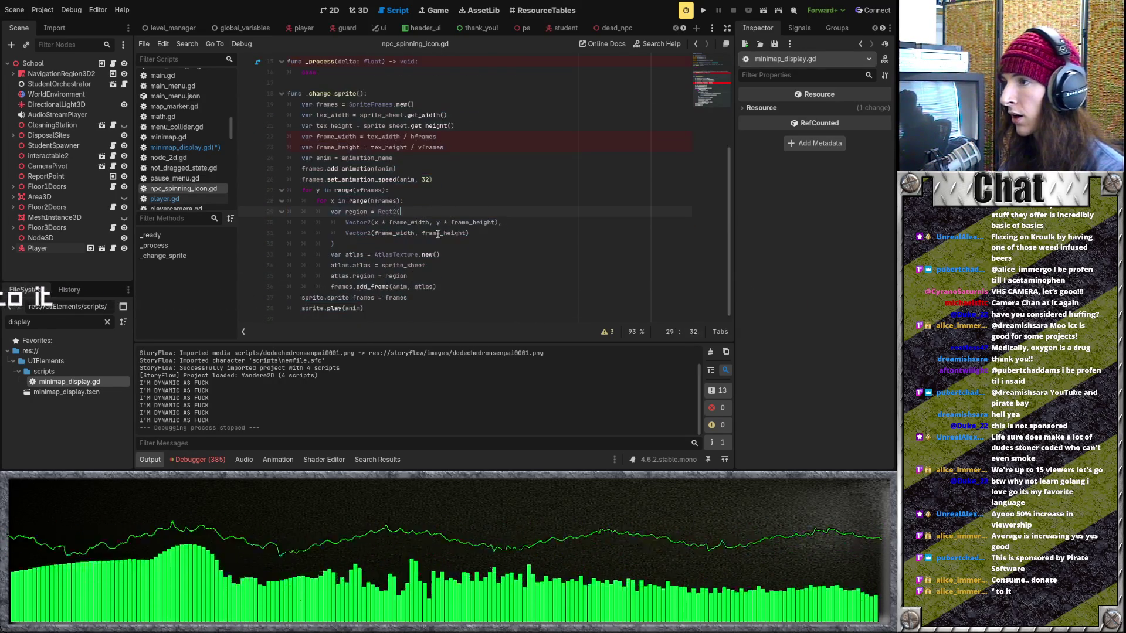
key("ctrl+z")
key("ctrl+z")
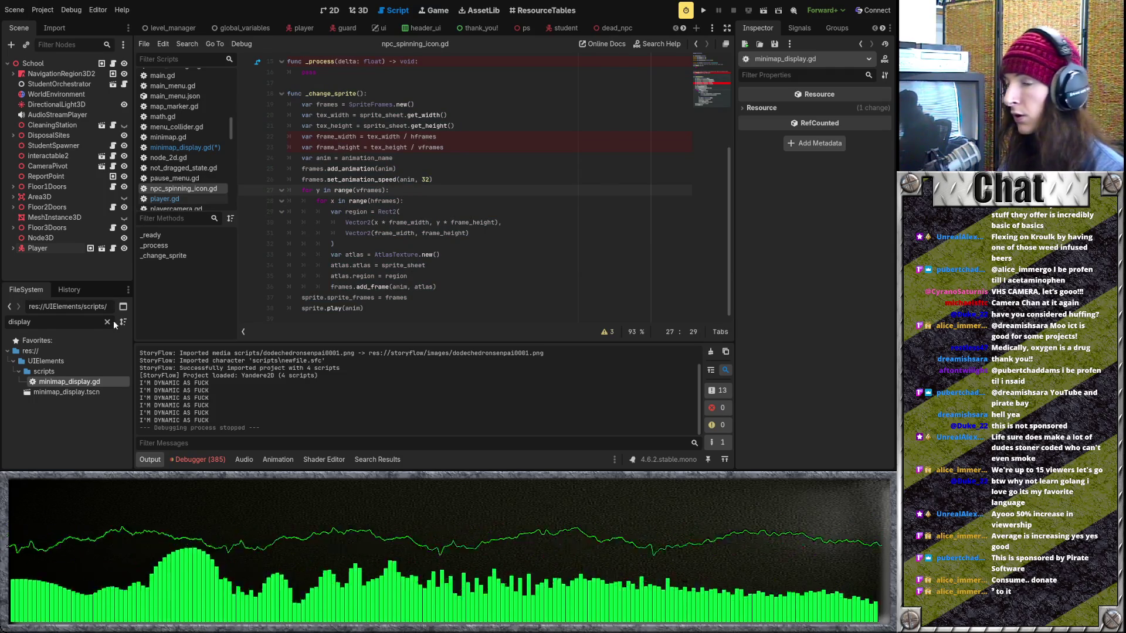
key("F5")
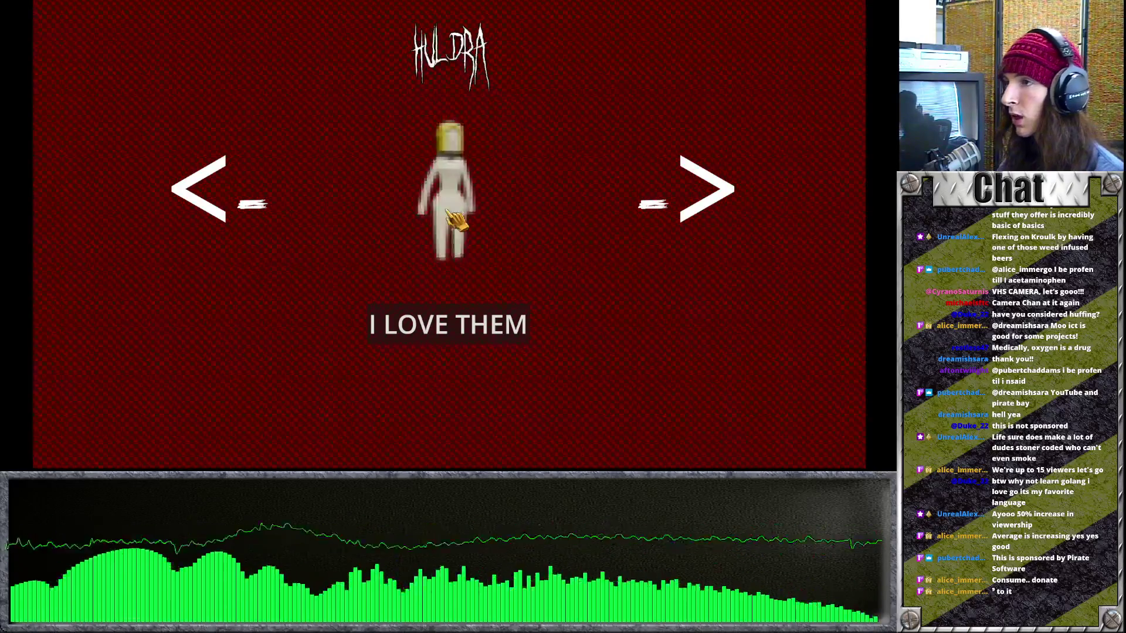
Cycle four characters forward to the Scarecrow, then quit the game from its pause menu
key("Right")
key("Right")
key("Right")
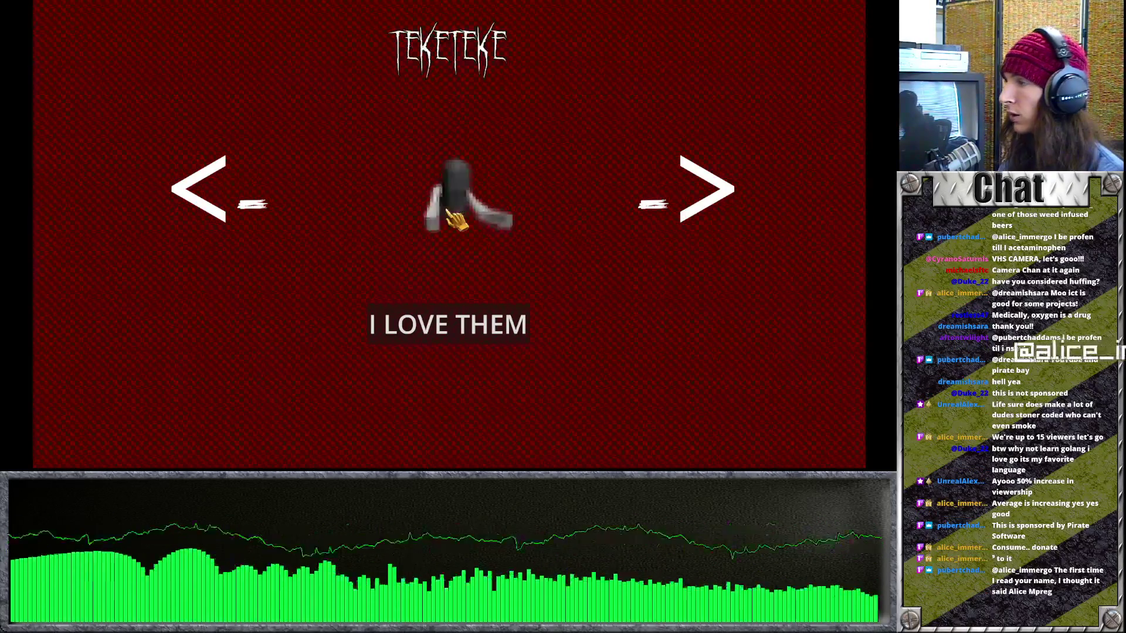
key("Right")
key("Right")
key("Right")
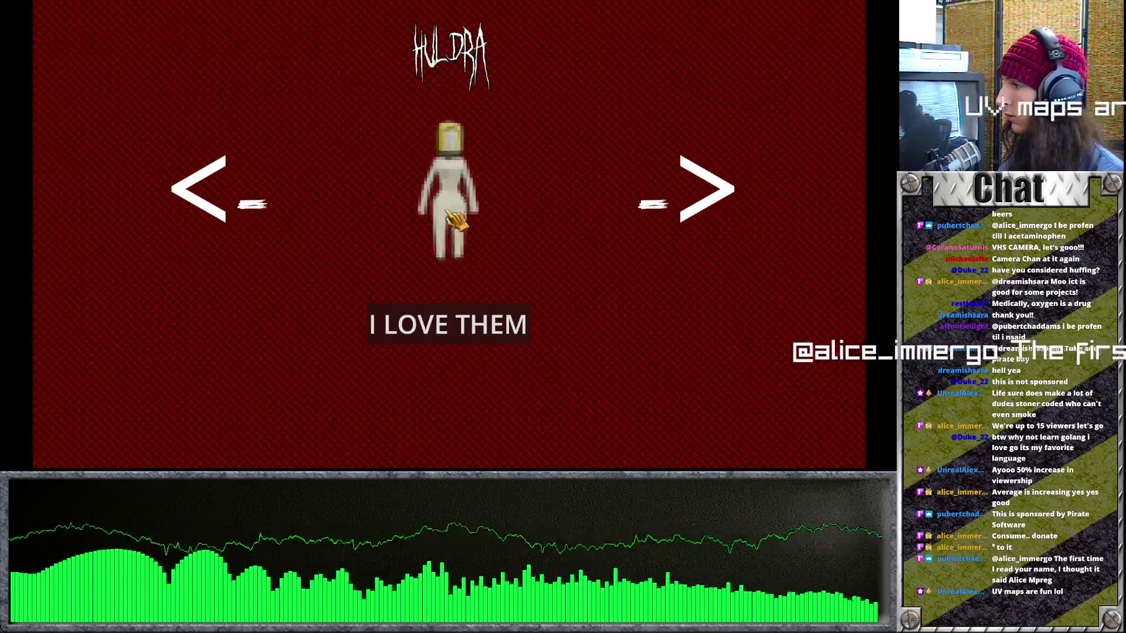
key("Right")
key("Right")
key("Right")
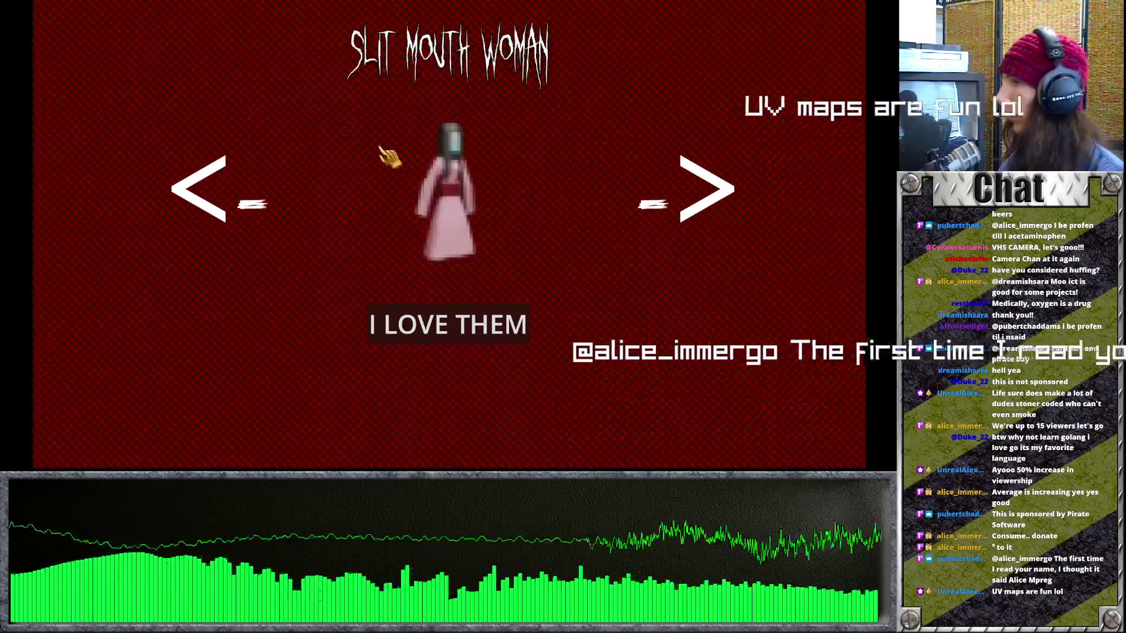
key("Right")
key("Right")
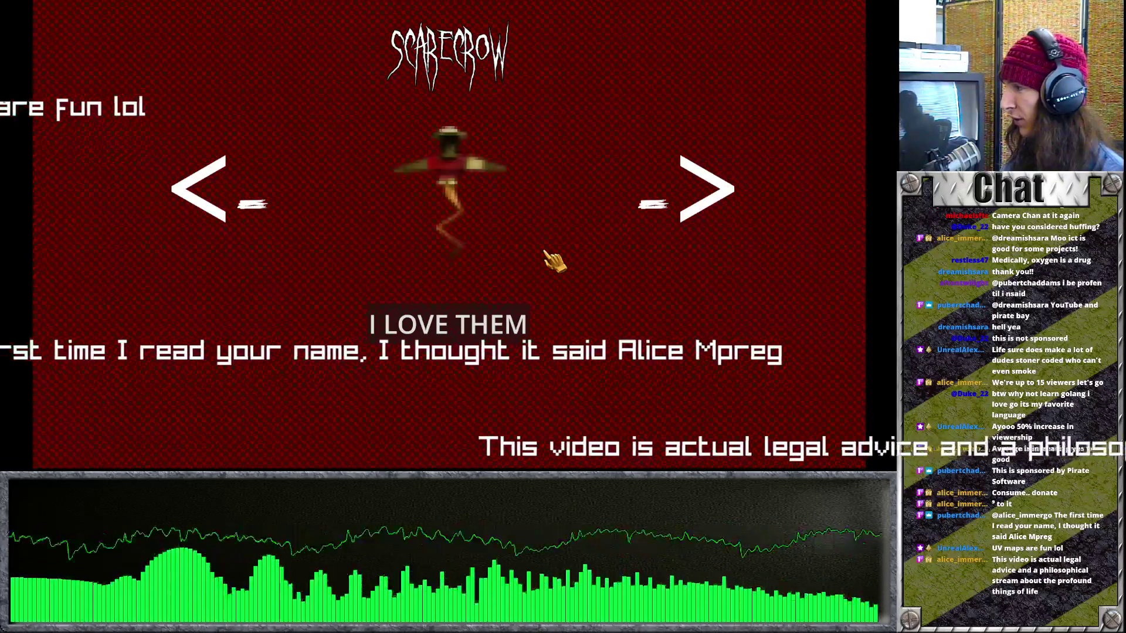
key("Escape")
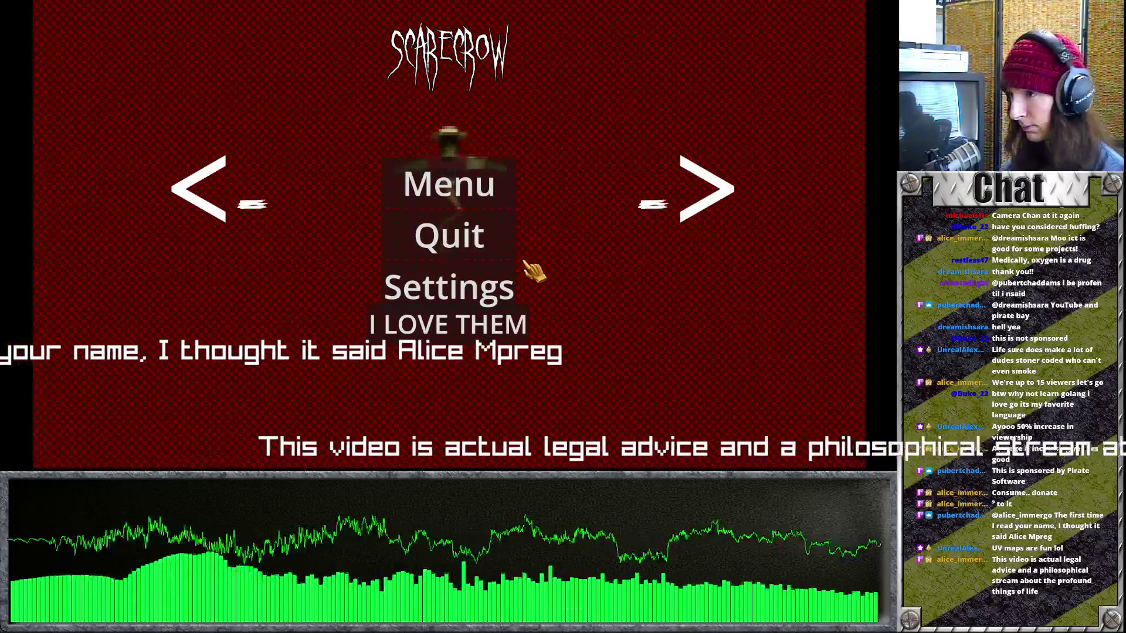
left_click(504, 244)
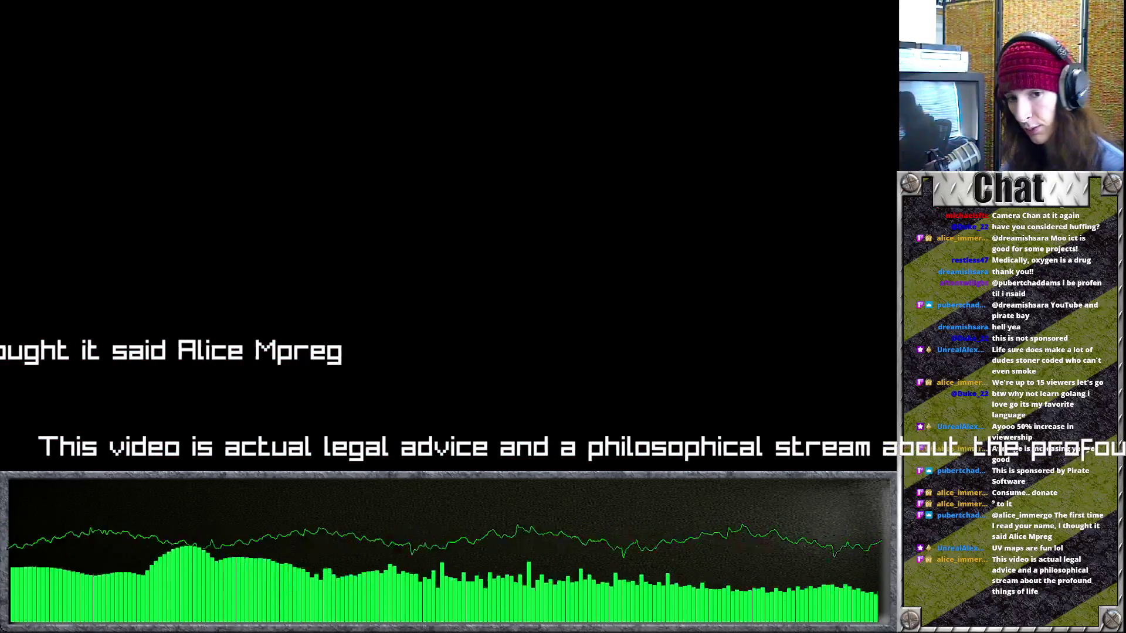
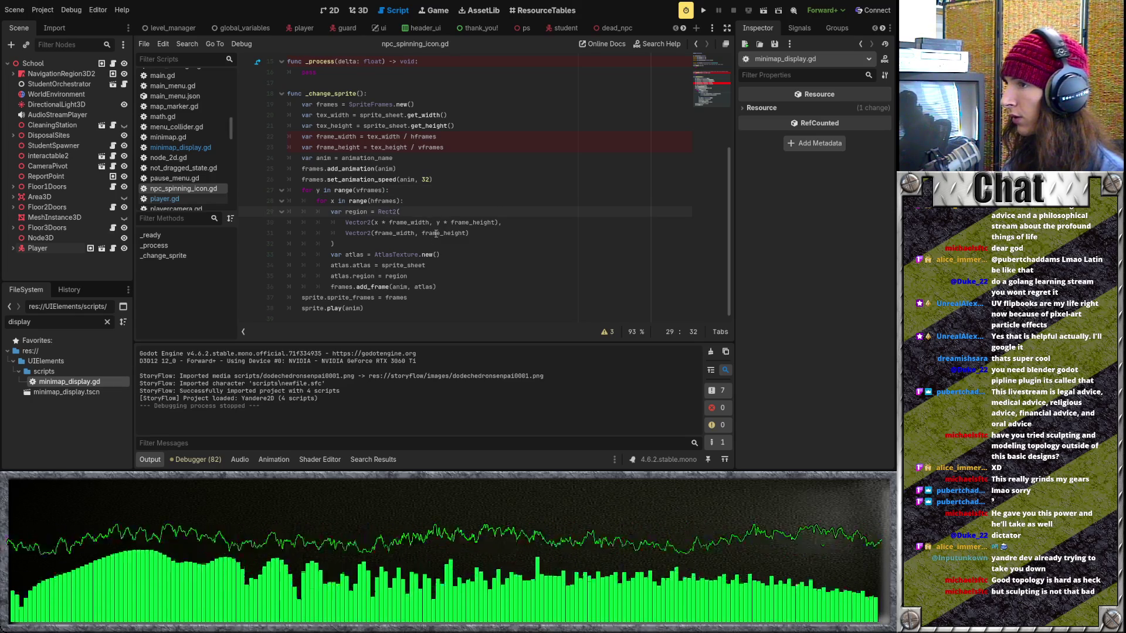
Clear the FileSystem filter and open minimap_display.gd from the UIElements scripts folder
scroll(451, 268, "up", 5)
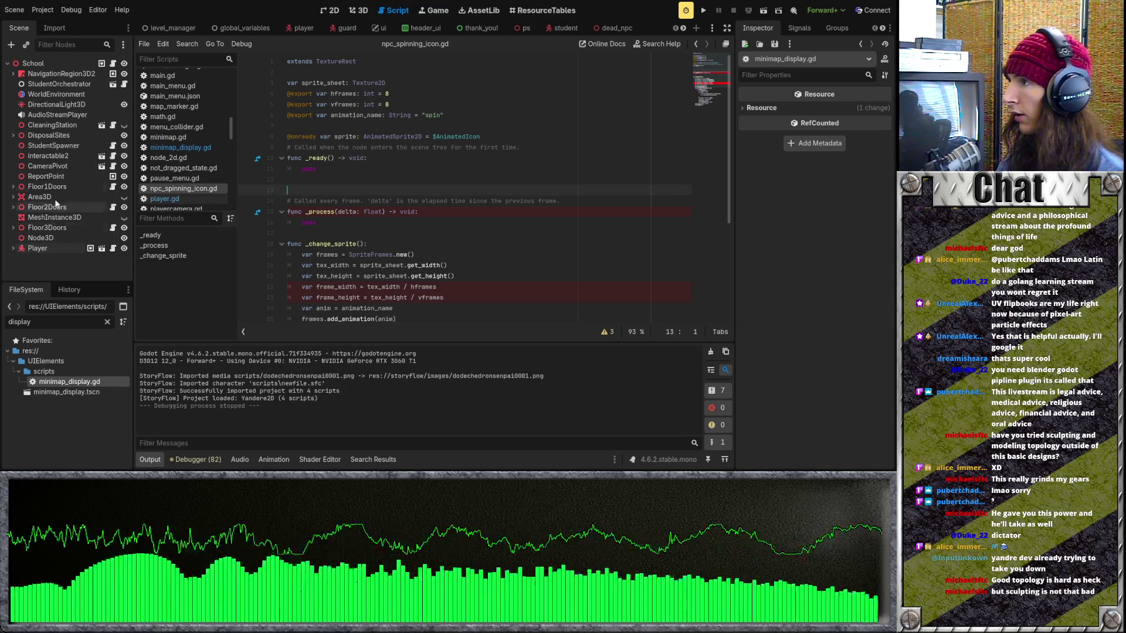
left_click(108, 322)
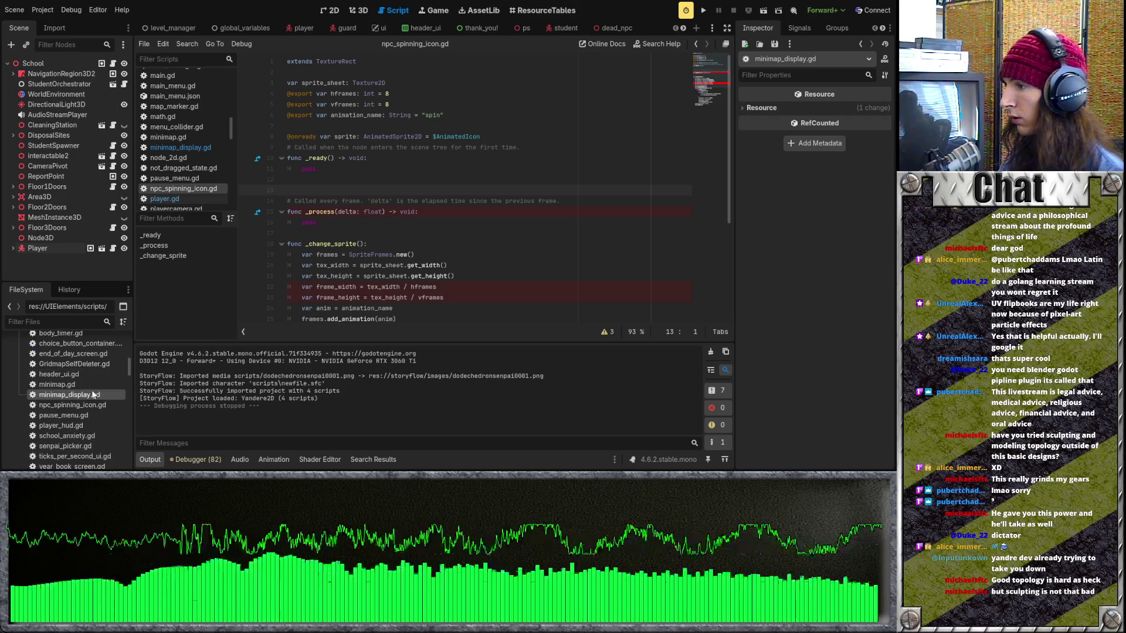
double_click(78, 396)
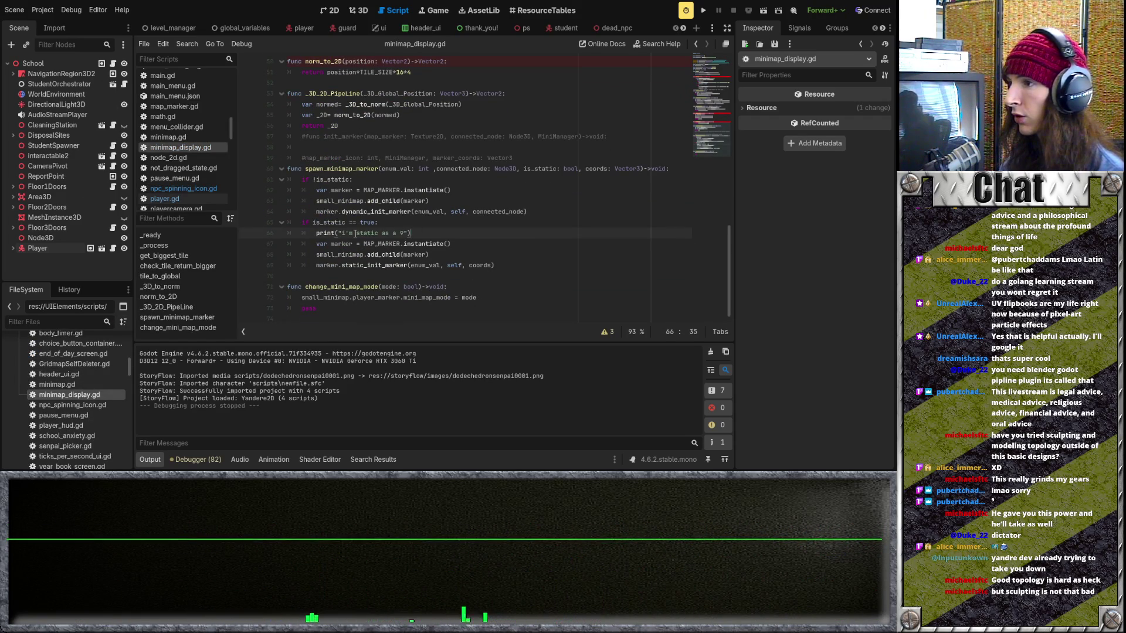
Select the static-marker print statement on line 66, then place the caret on blank line 58
left_click_drag(414, 231, 442, 232)
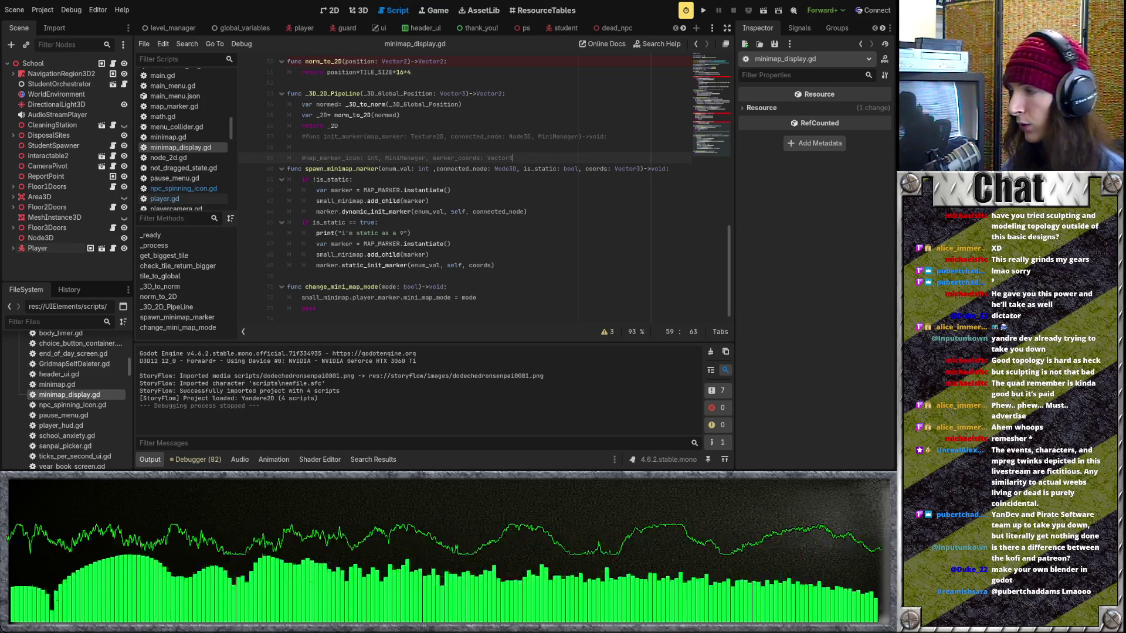
left_click(529, 149)
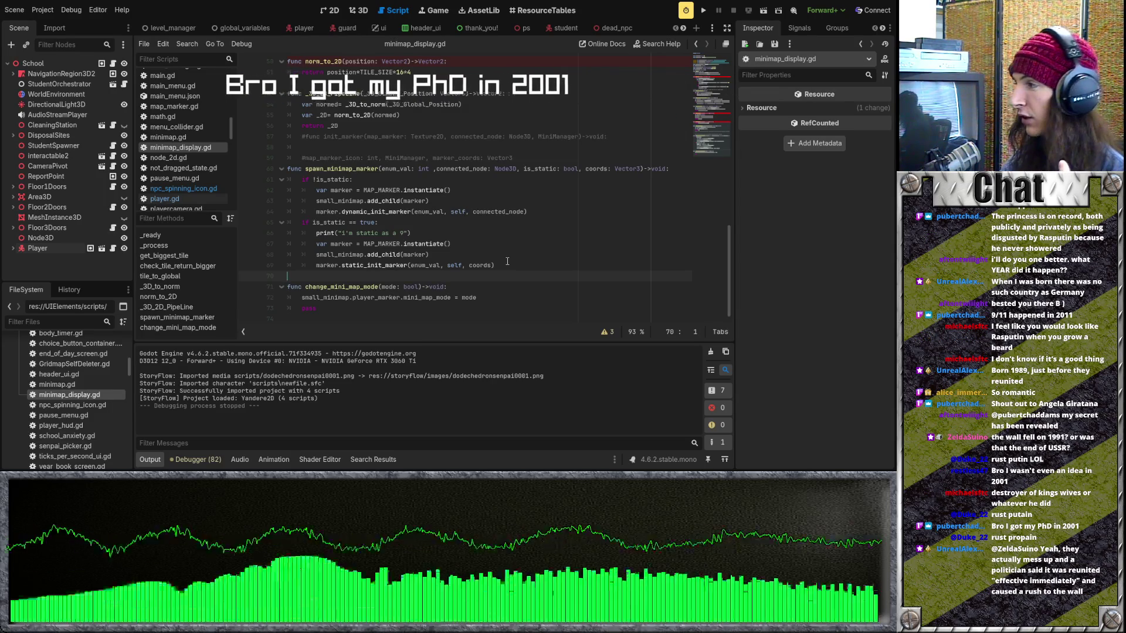
left_click(507, 261)
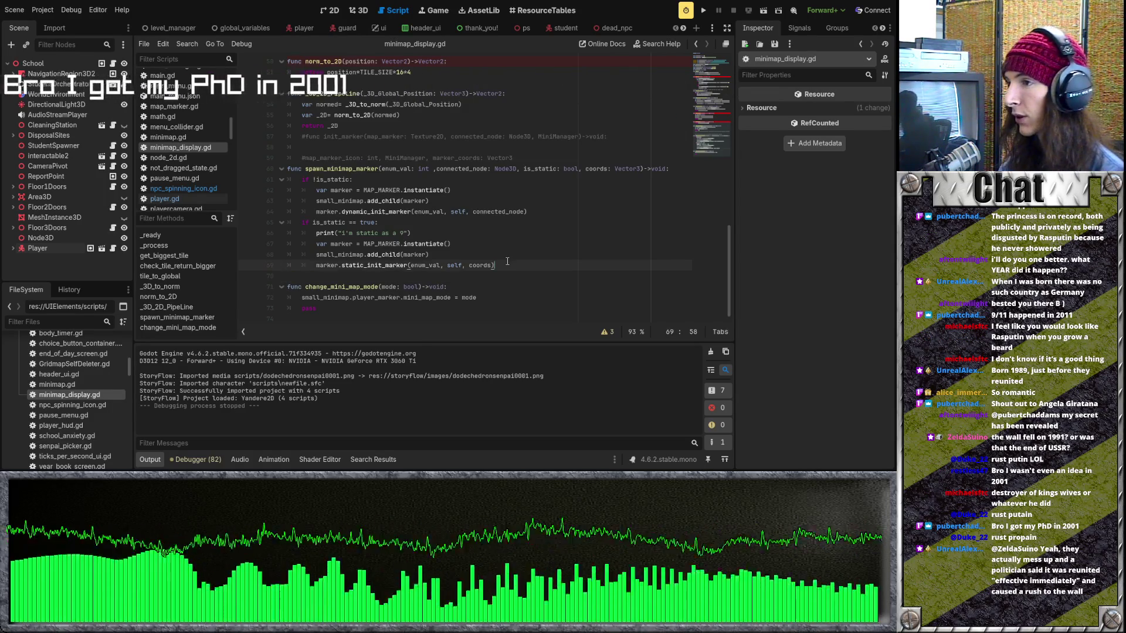
left_click(439, 242)
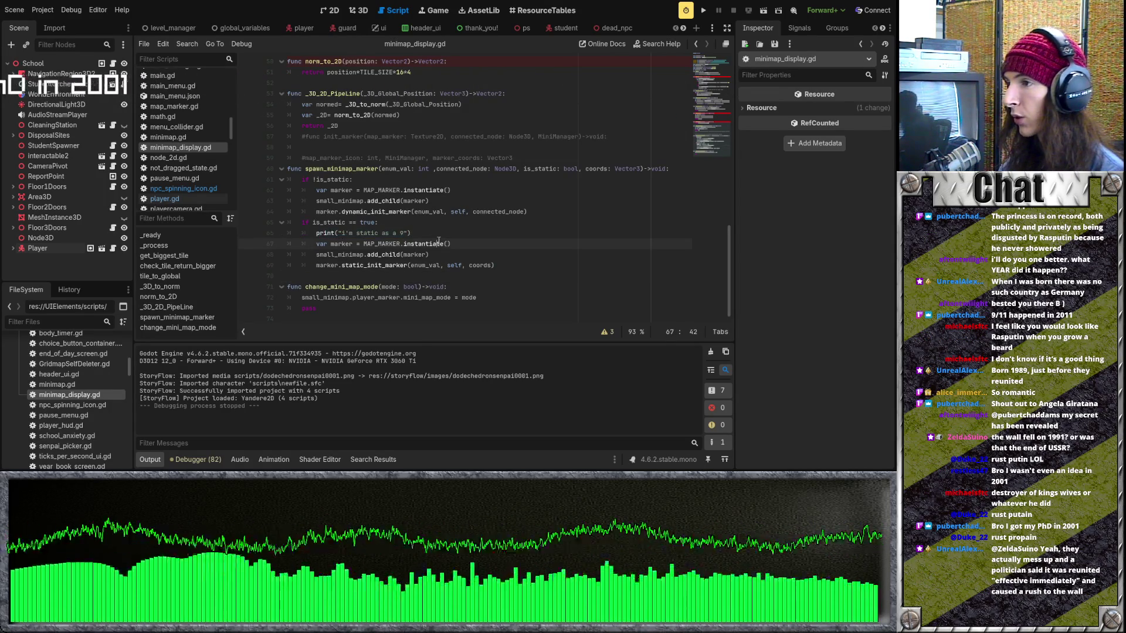
left_click(703, 10)
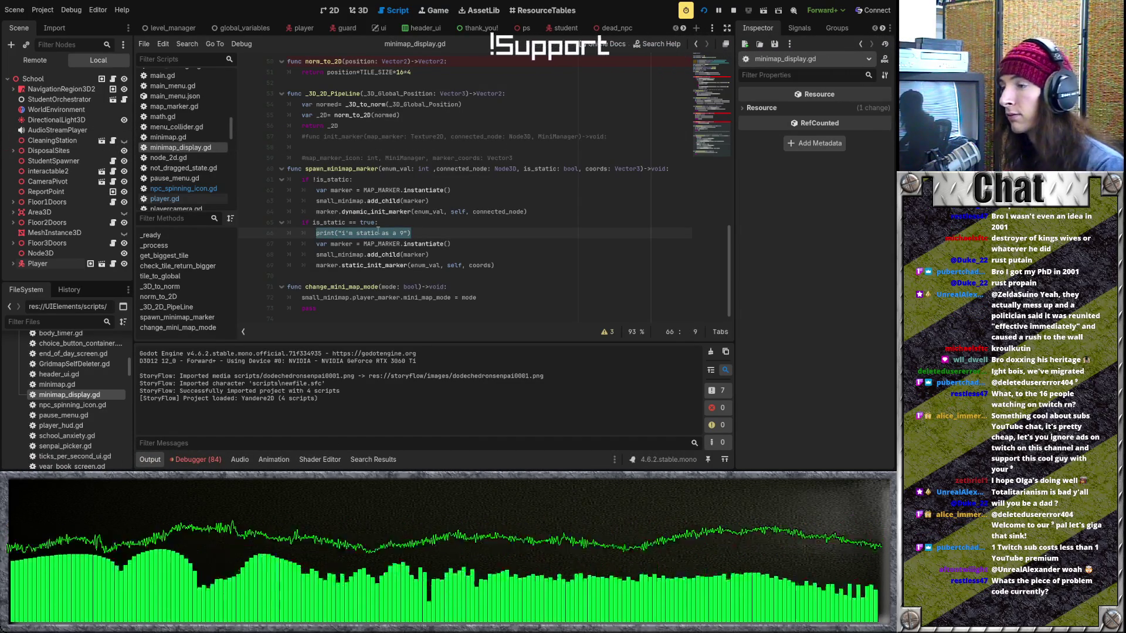
left_click_drag(300, 220, 538, 269)
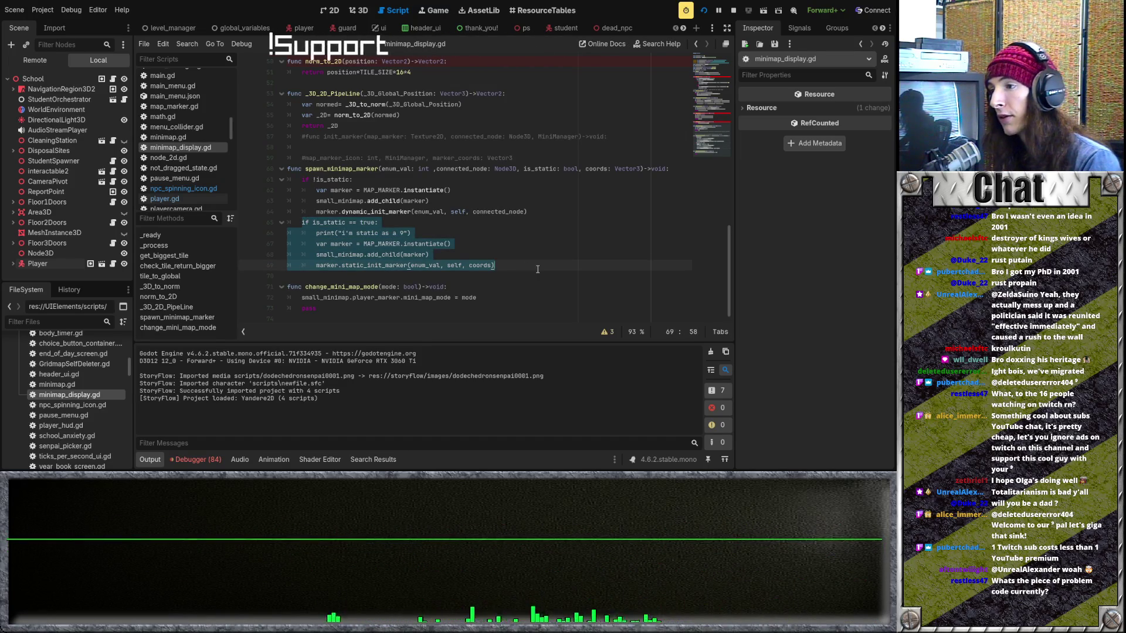
left_click(537, 269)
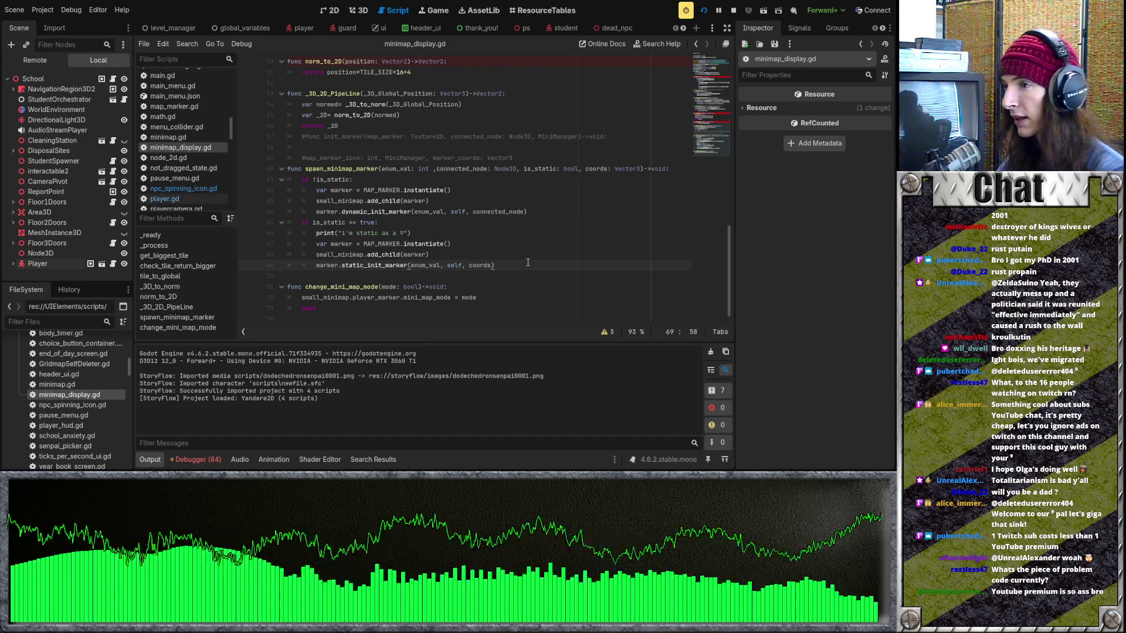
left_click_drag(513, 264, 288, 232)
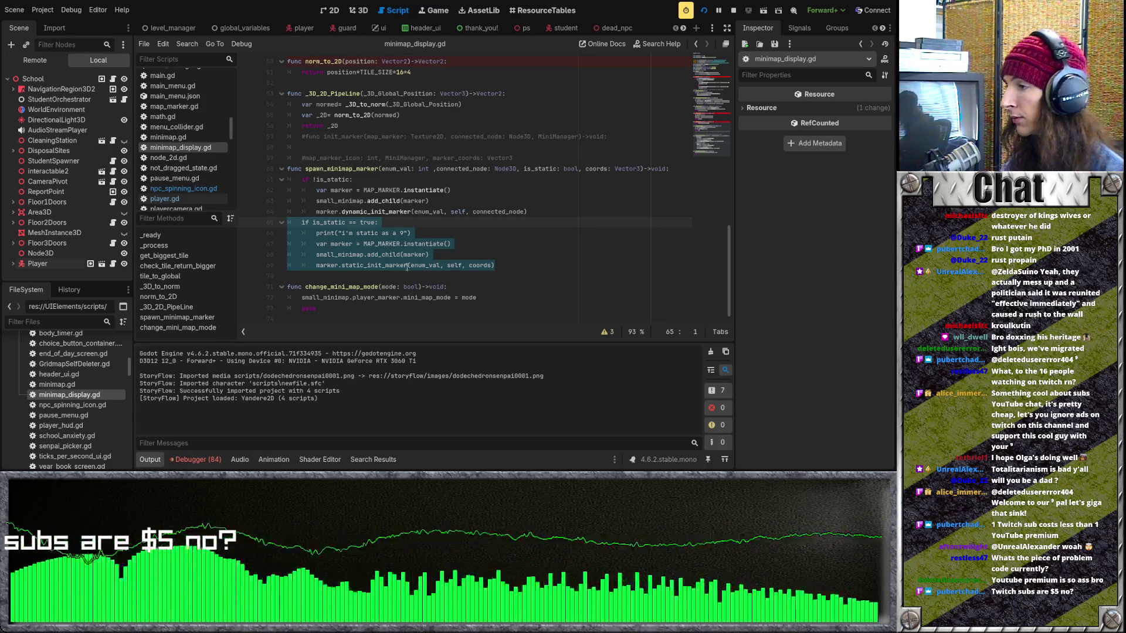
left_click(418, 267)
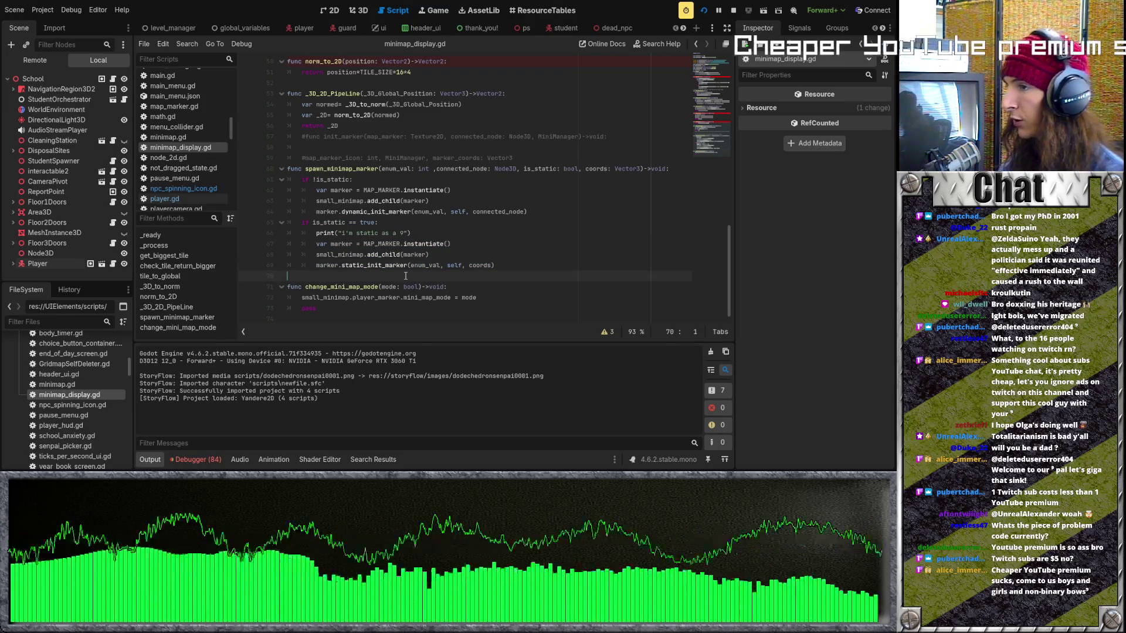
left_click_drag(405, 275, 291, 223)
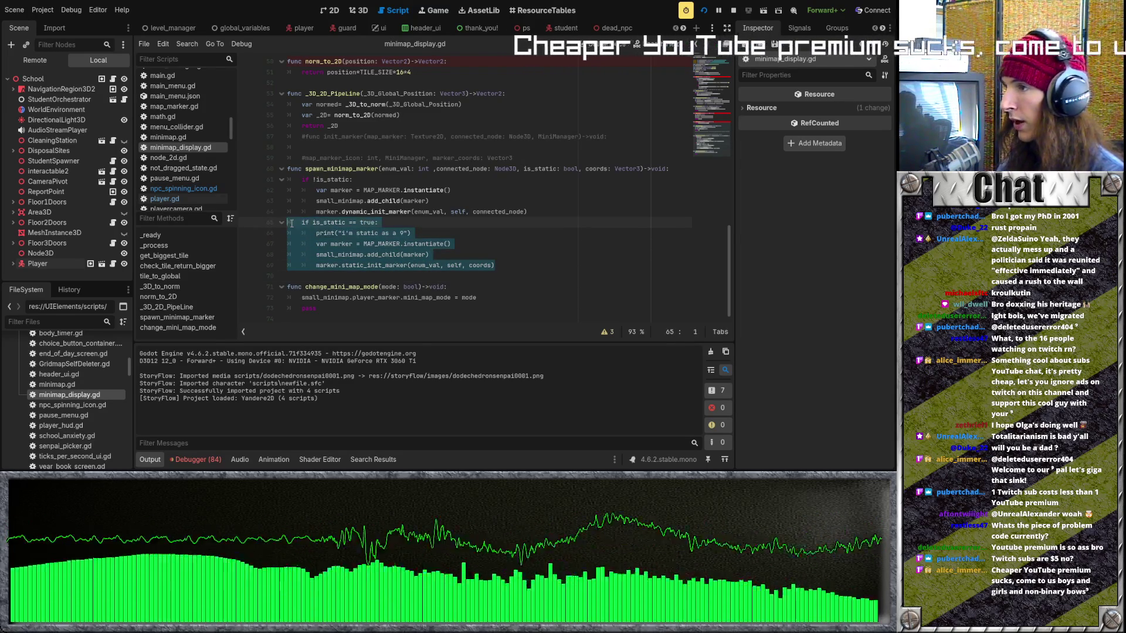
left_click_drag(405, 275, 311, 222)
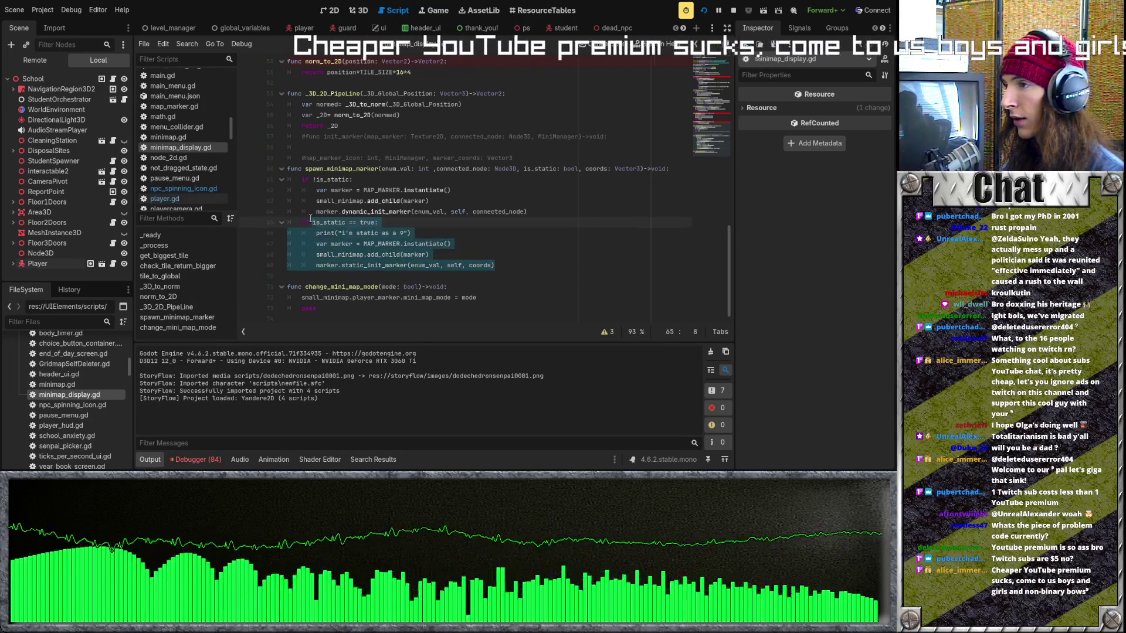
left_click_drag(405, 274, 291, 224)
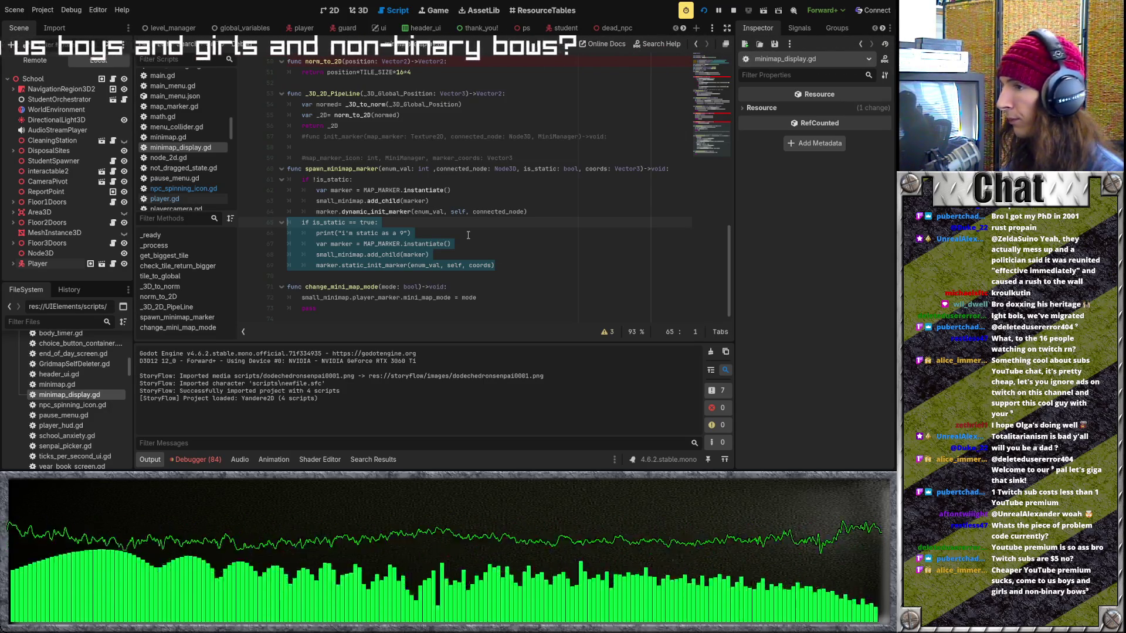
left_click_drag(496, 265, 312, 223)
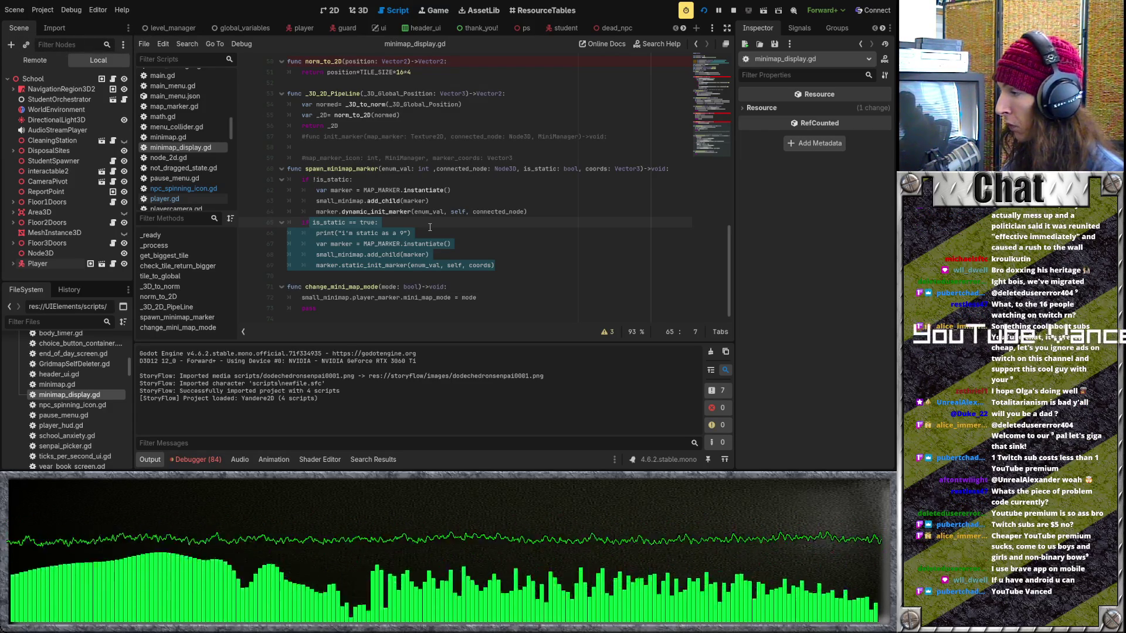
left_click(429, 228)
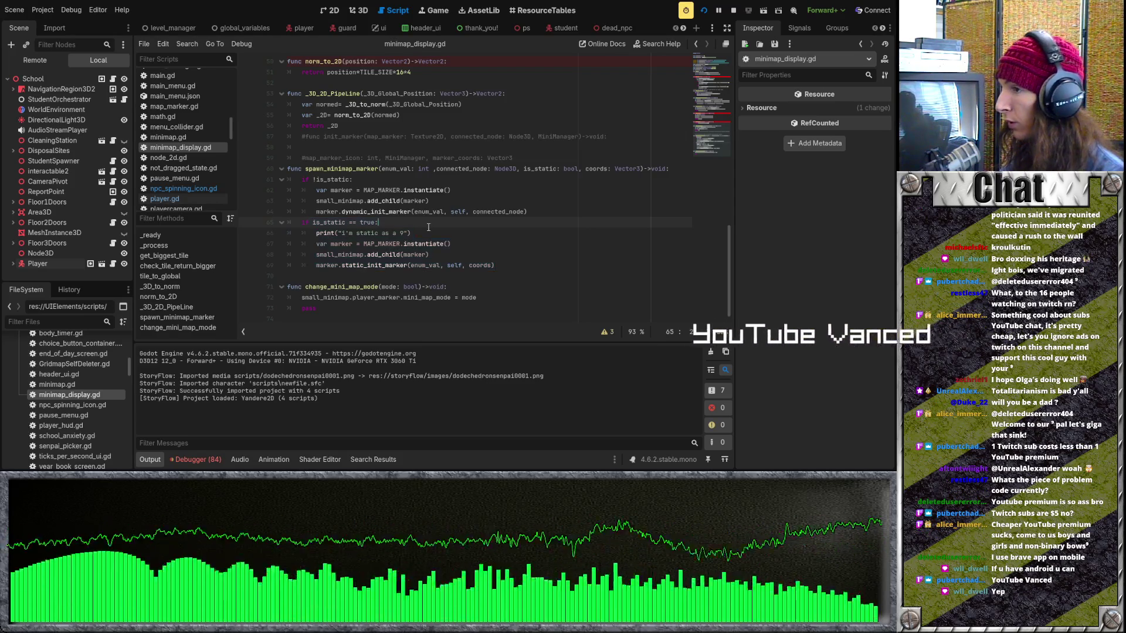
Select the static branch lines and the print statement on line 66 in spawn_minimap_marker
key("Down")
key("Down")
key("Down")
key("End")
key("shift+Up")
key("shift+Up")
key("shift+Up")
key("shift+Home")
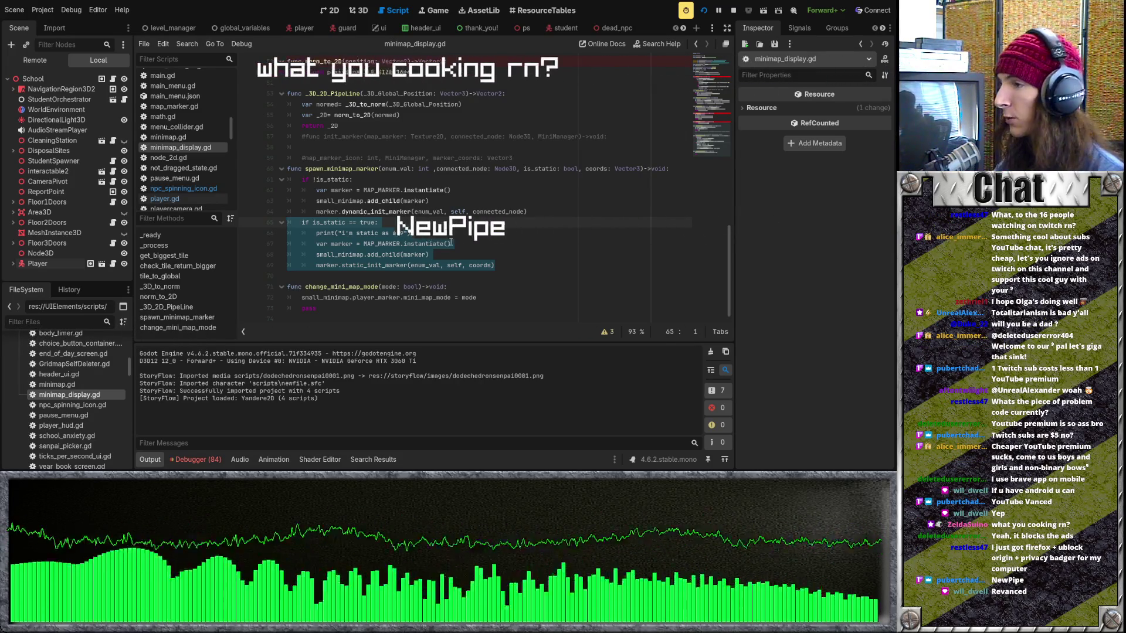
key("End")
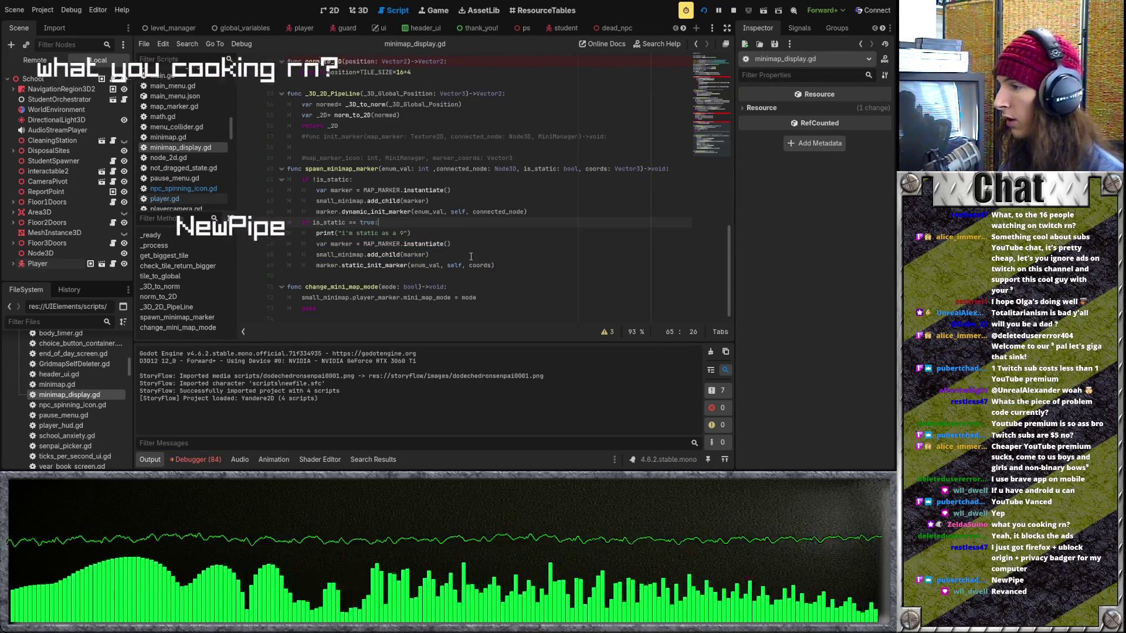
left_click_drag(411, 232, 315, 233)
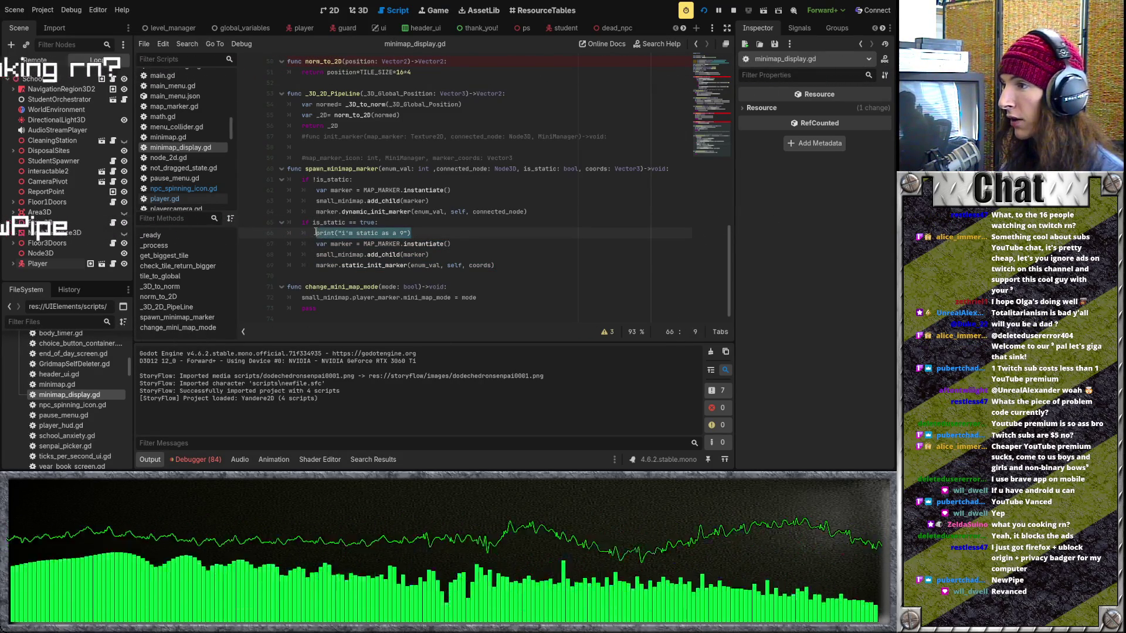
left_click(368, 398)
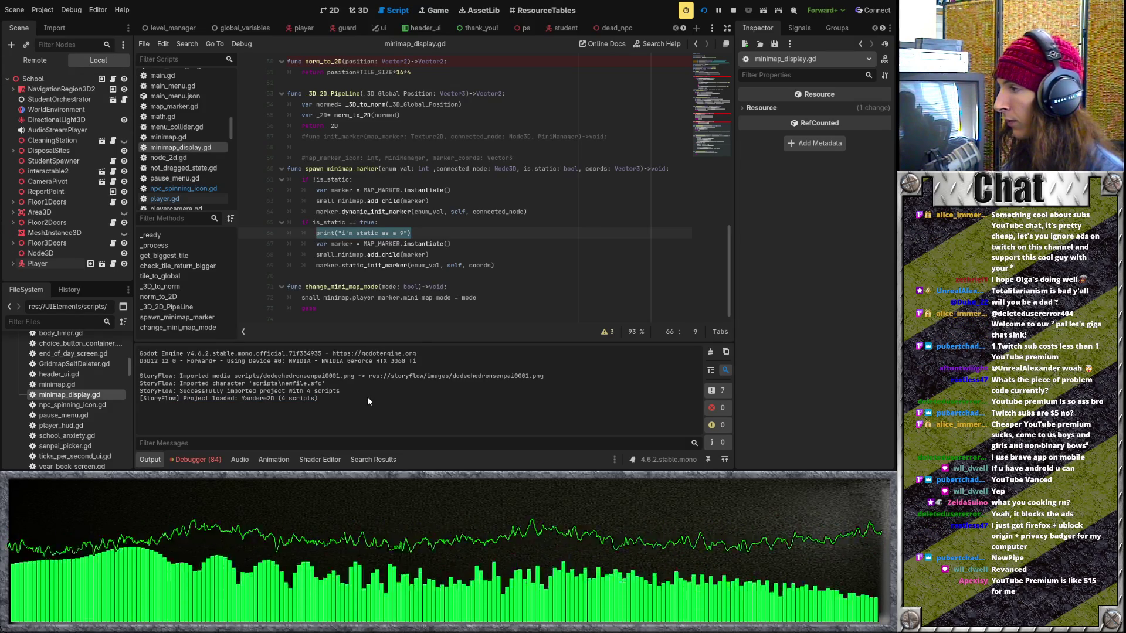
left_click(332, 276)
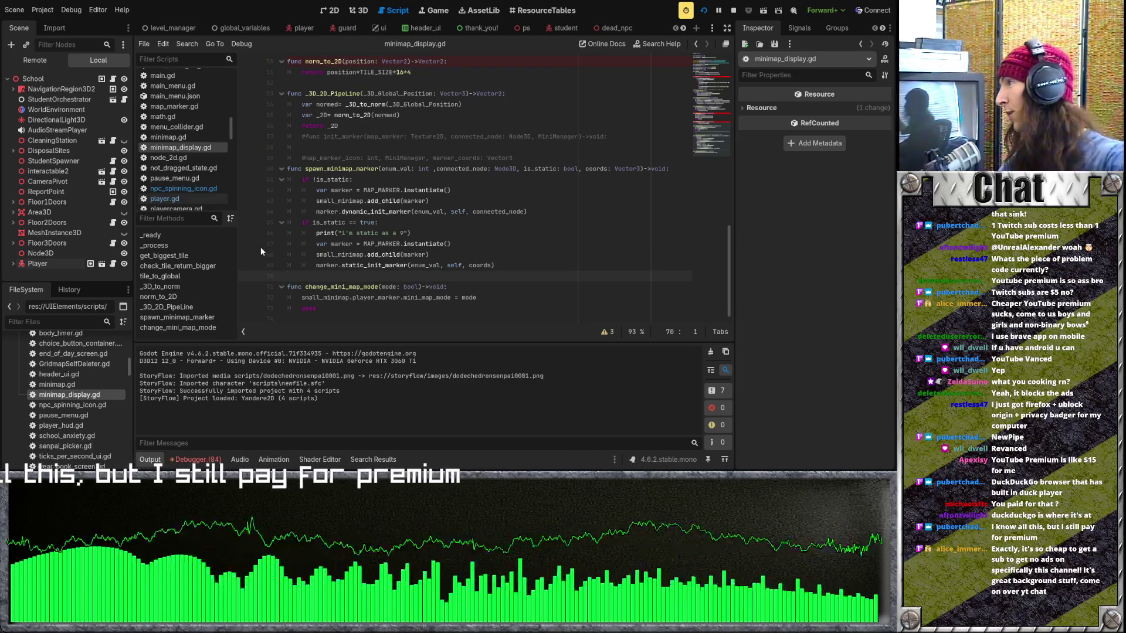
Select lines 65–68, then position the caret before is_static on line 61 to drop the '!'
left_click(368, 255)
scroll(375, 256, "up", 3)
scroll(380, 254, "down", 3)
mouse_move(304, 221)
left_mouse_down()
mouse_move(492, 265)
mouse_move(297, 221)
left_mouse_up()
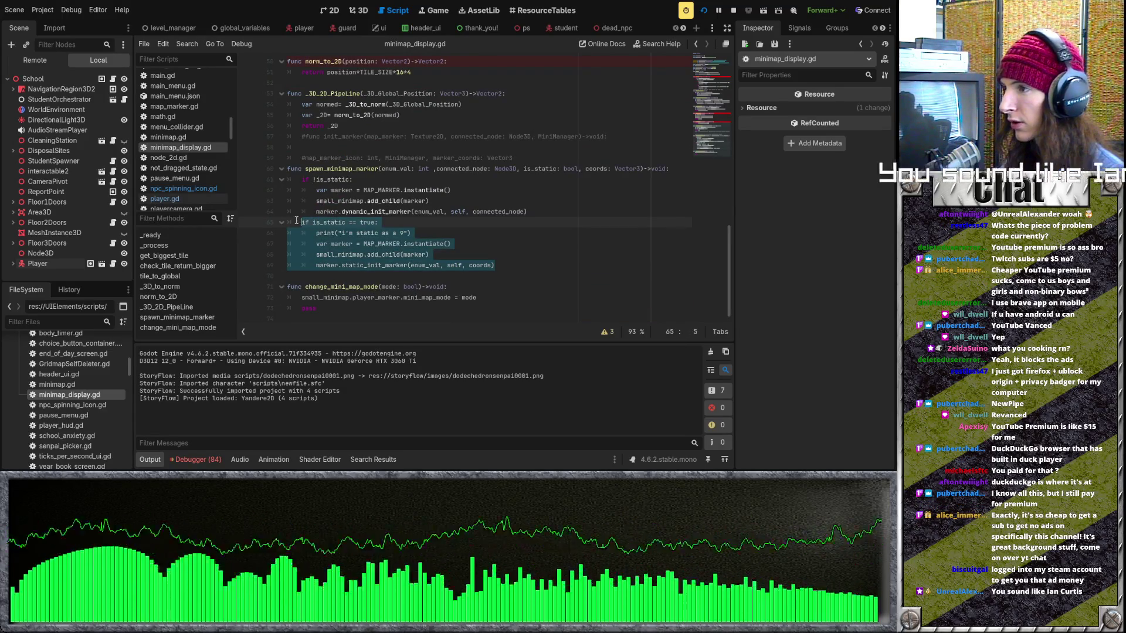
left_click(389, 228)
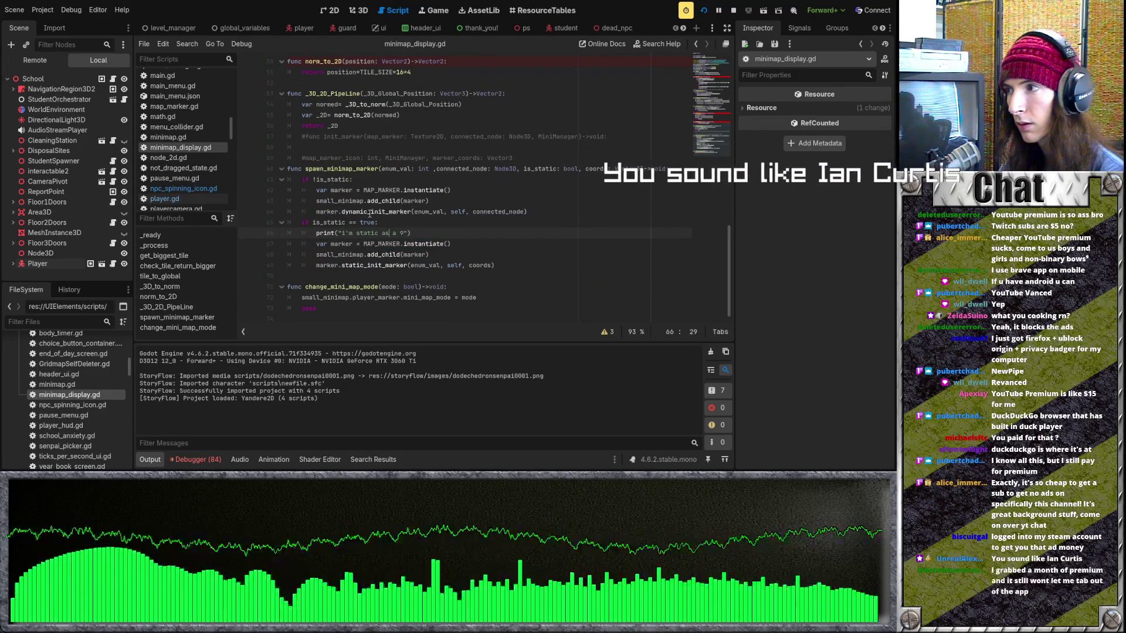
left_click(314, 180)
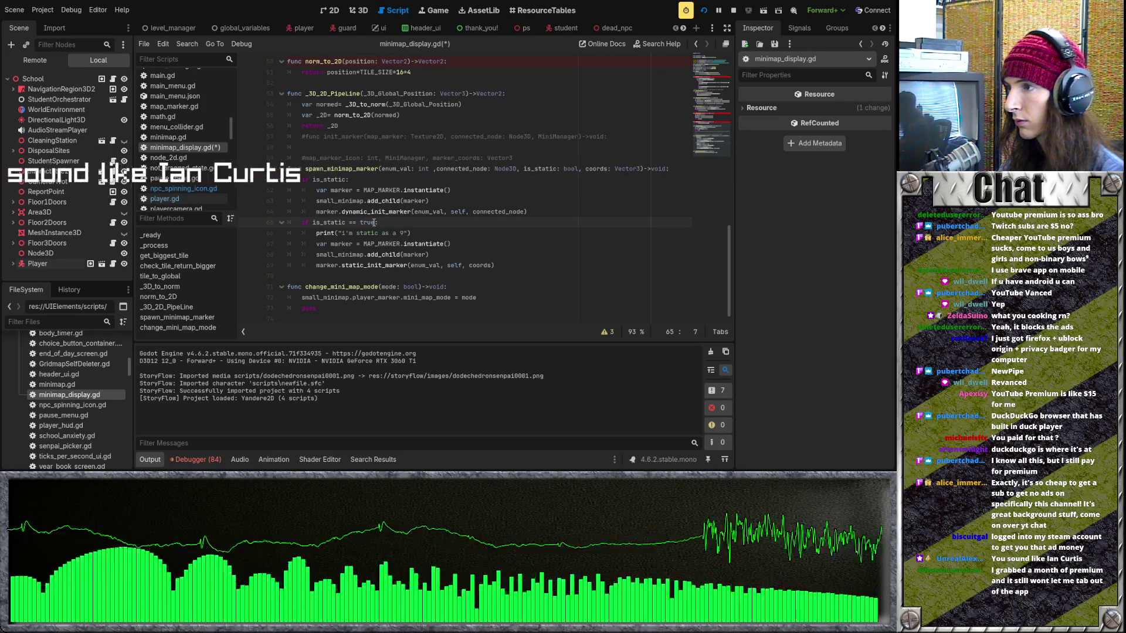
Select the static condition on line 65, then save and rerun the game with F5
left_click(350, 223)
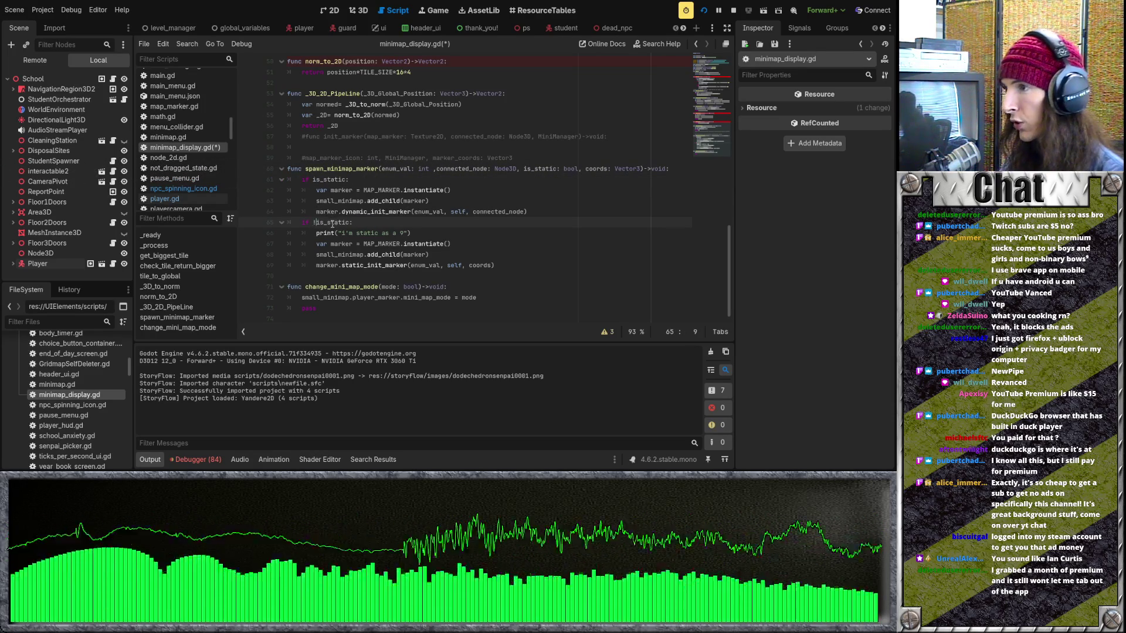
key("Down")
key("Down")
key("Down")
key("End")
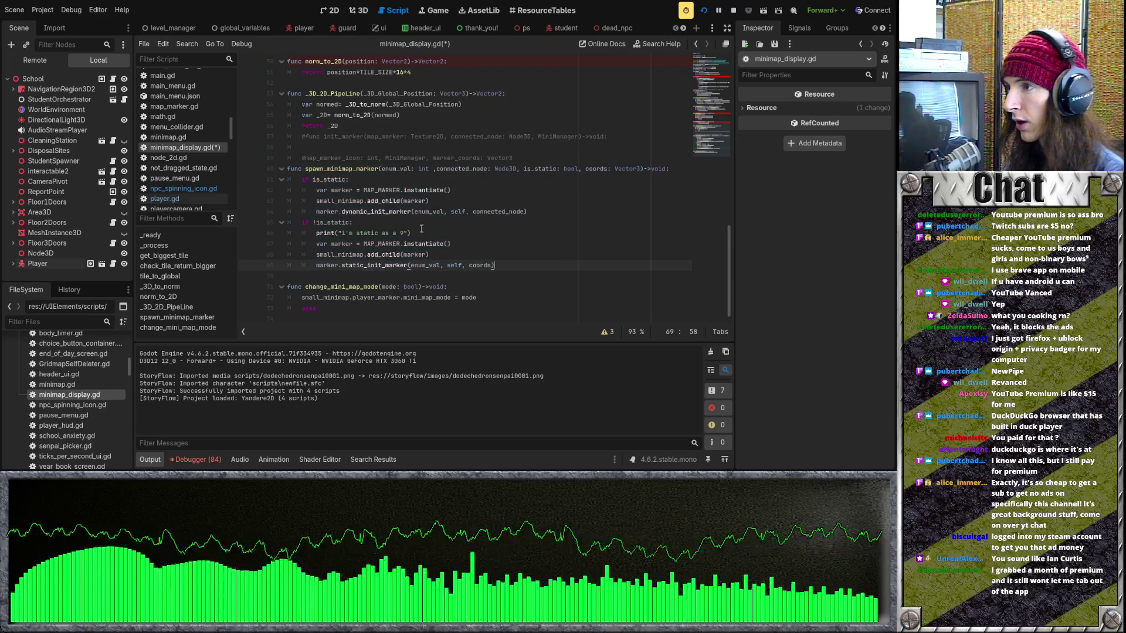
left_click_drag(311, 222, 500, 223)
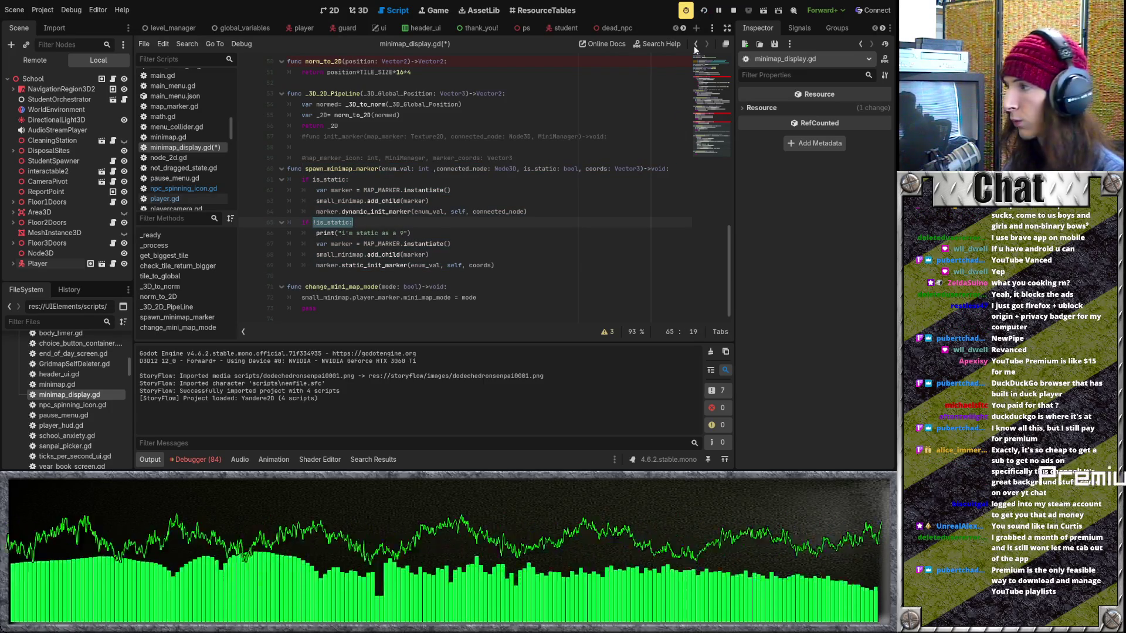
key("F5")
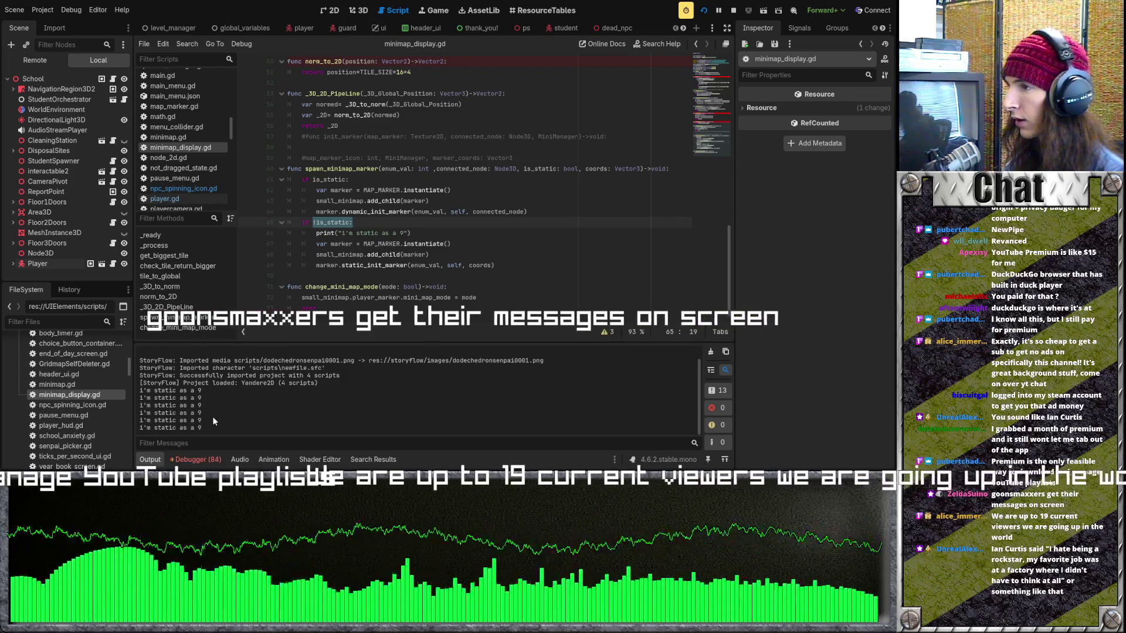
left_click(366, 224)
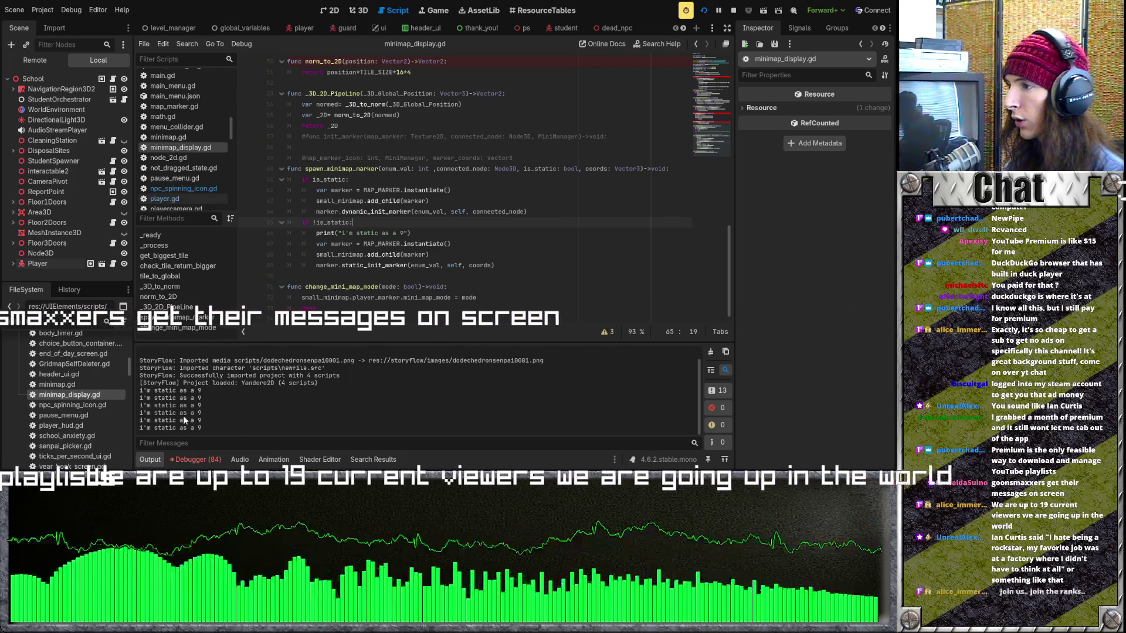
Select the is_static: bool parameter in the signature and stop the running game
left_click_drag(580, 169, 524, 169)
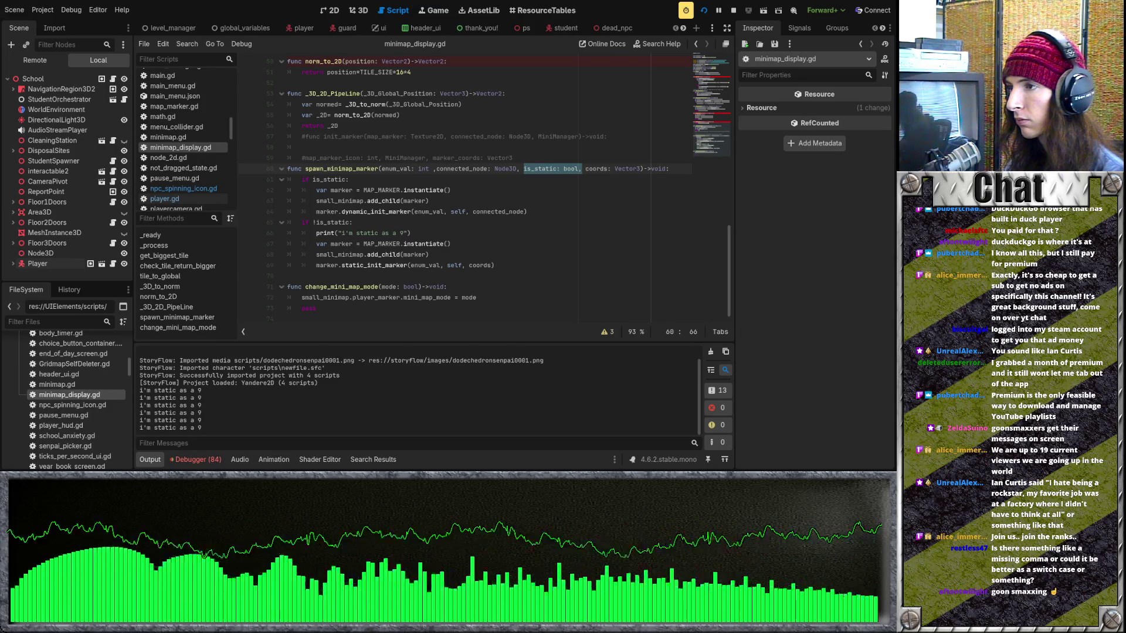
left_click(733, 16)
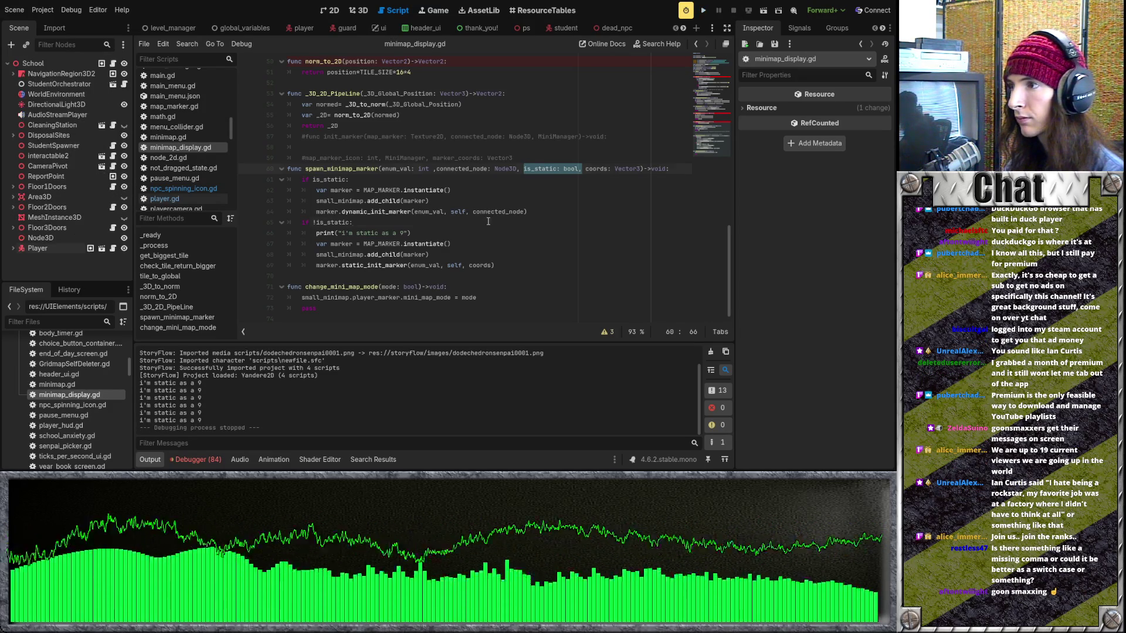
Replace the second is_static condition on line 65 with 'else' and save
left_click(353, 223)
scroll(363, 238, "up", 2)
scroll(362, 237, "down", 1)
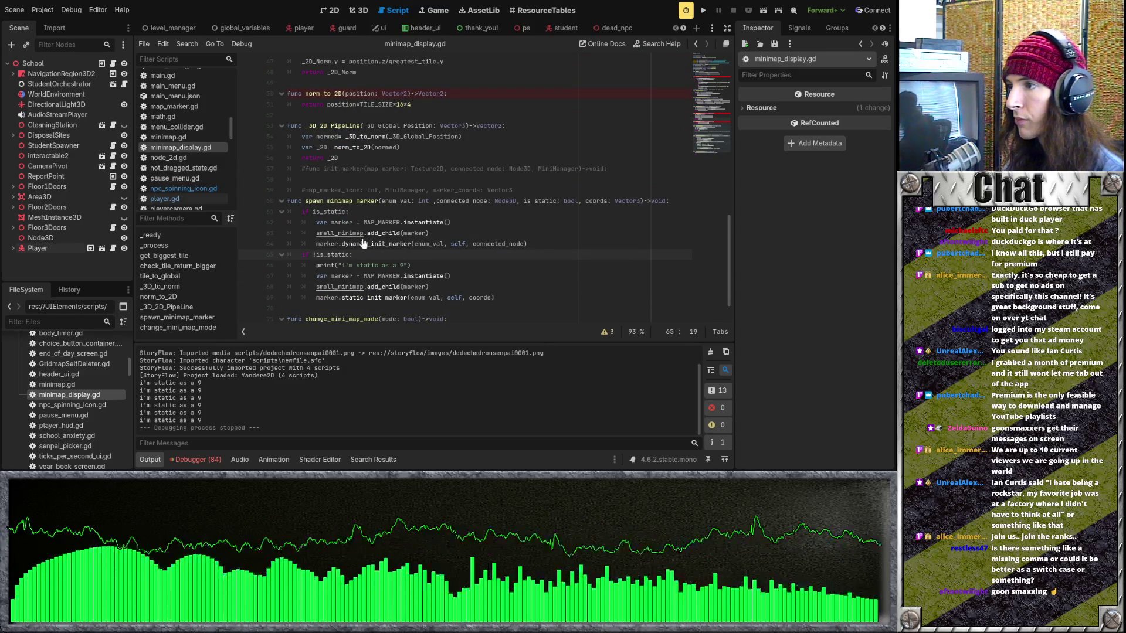
key("Up")
key("Up")
key("Up")
key("Home")
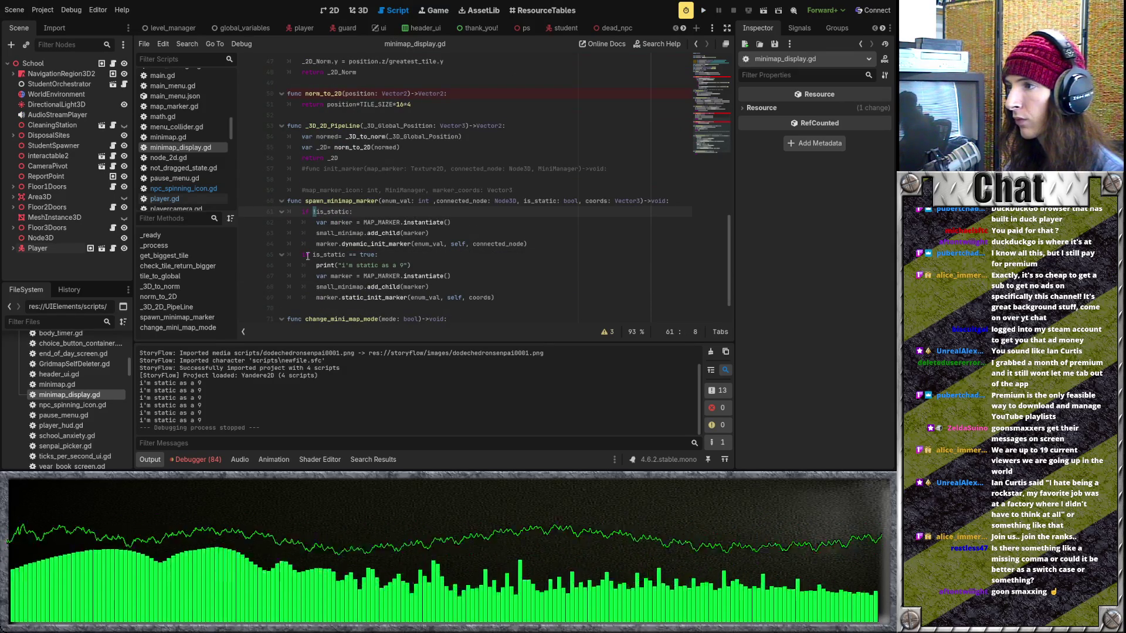
left_click(300, 254, "shift")
type("else:")
key("ctrl+s")
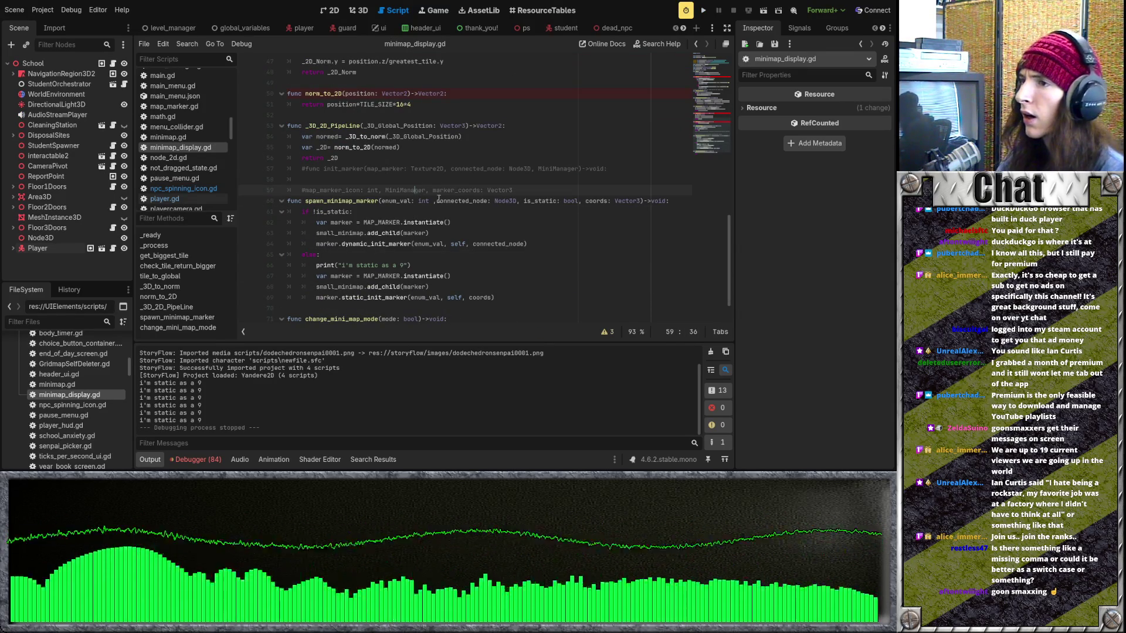
Move 'is_static: bool' to the first parameter of spawn_minimap_marker's signature and save
left_click_drag(579, 201, 523, 201)
key("ctrl+c")
left_click(548, 214)
key("BackSpace")
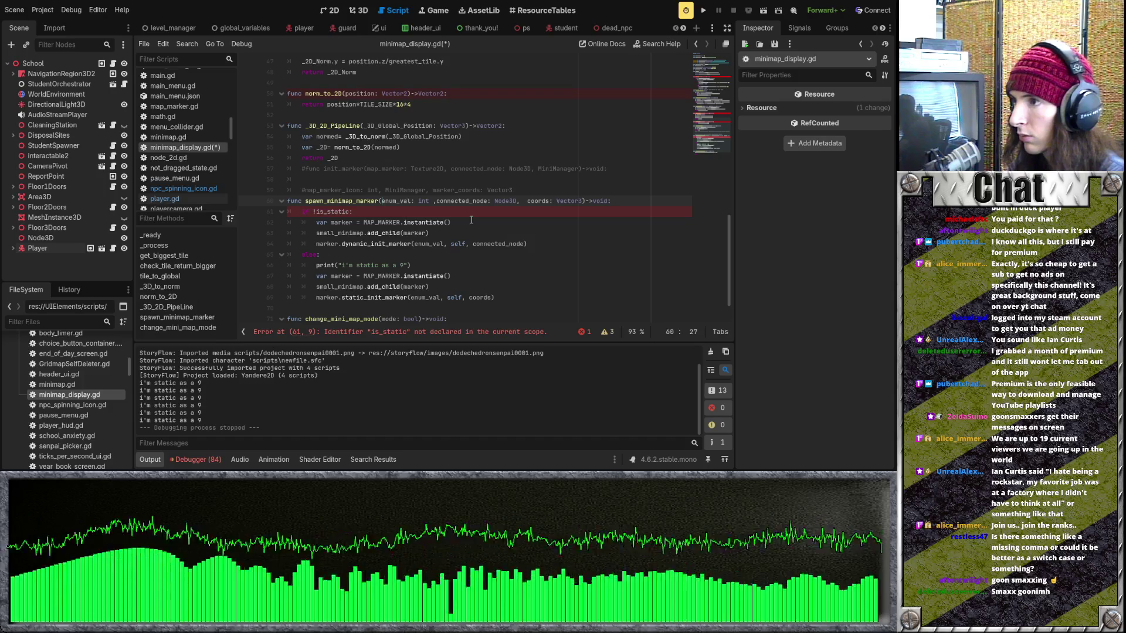
key("ctrl+s")
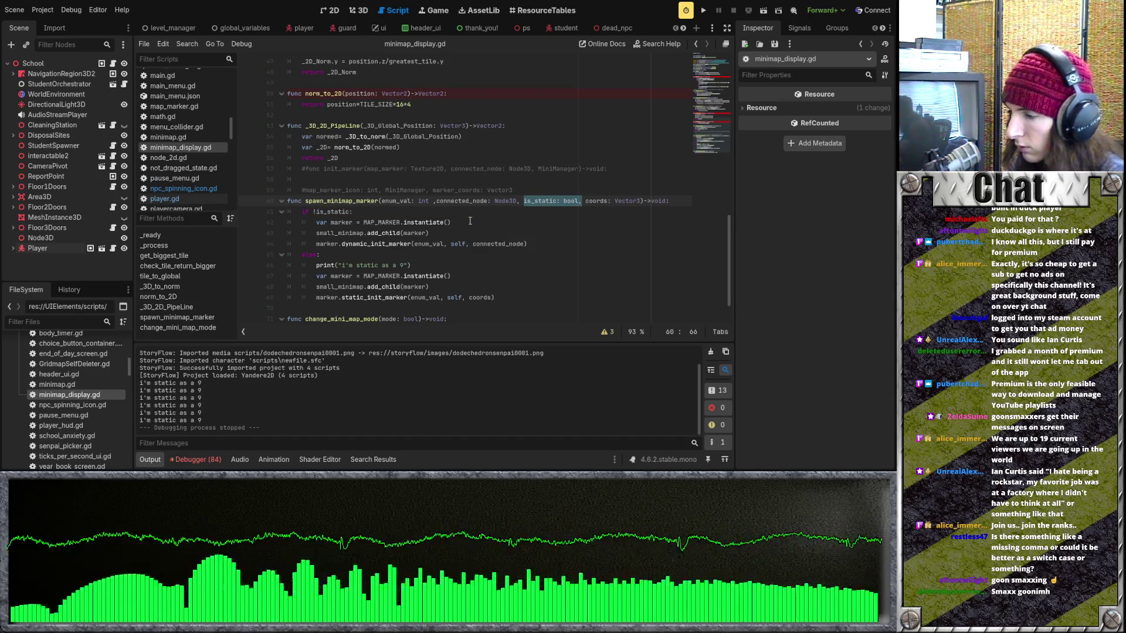
middle_click(382, 201)
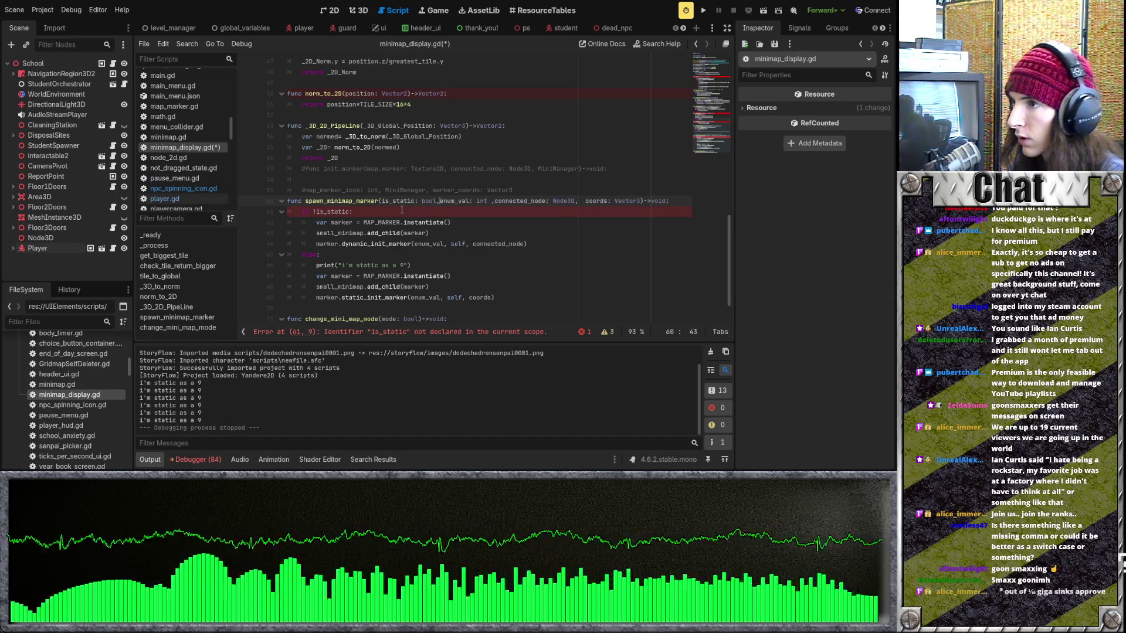
left_click(585, 201)
key("Delete")
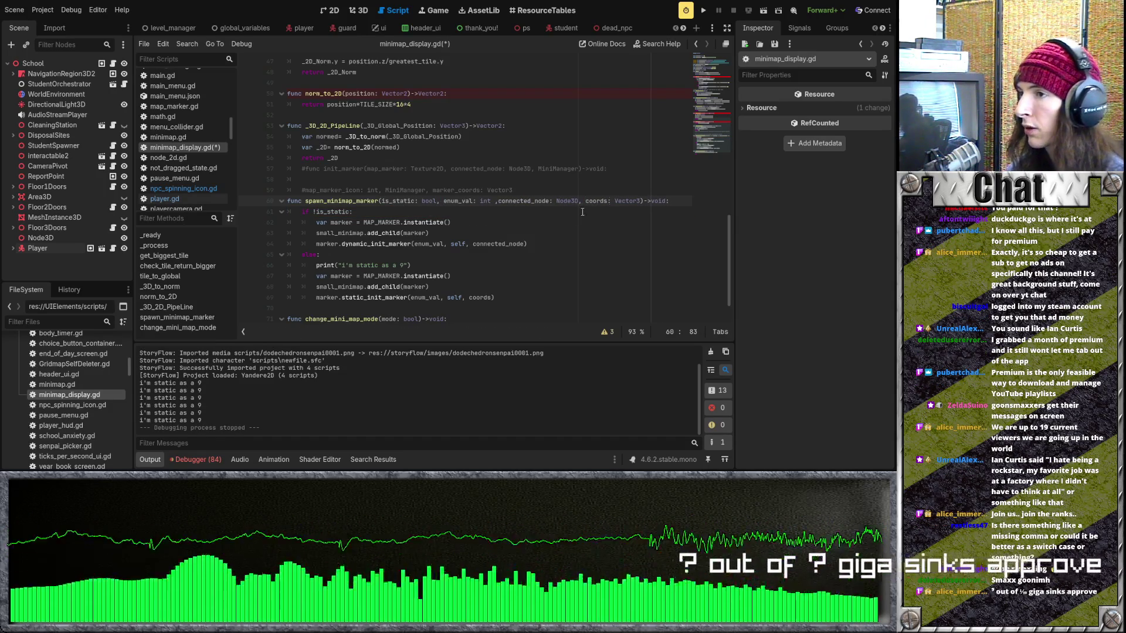
key("ctrl+s")
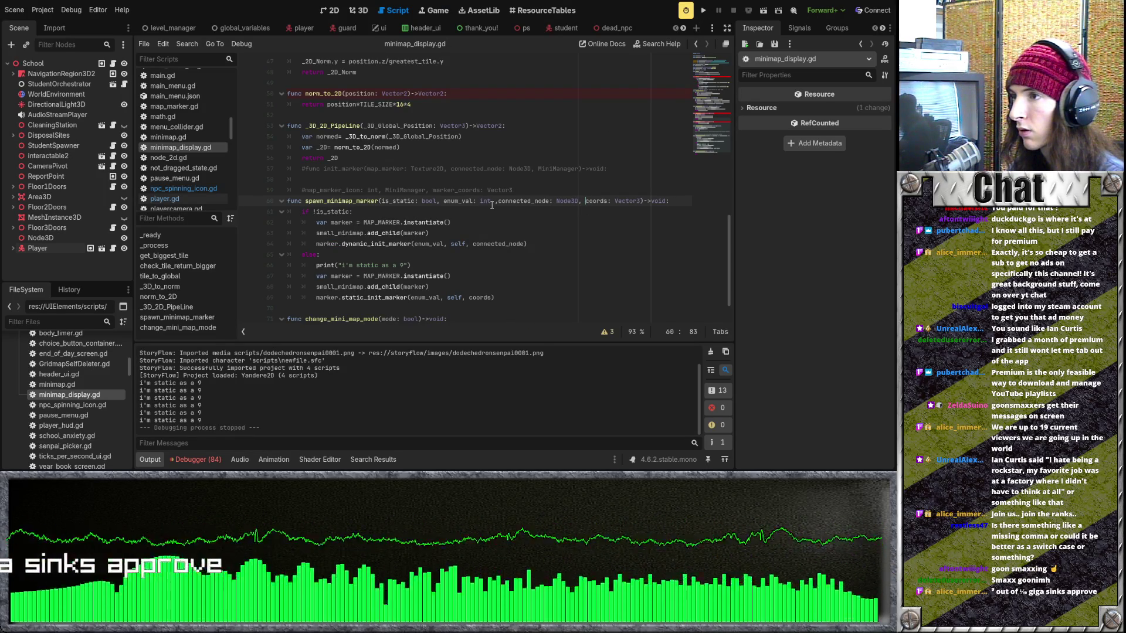
Run and stop the game to test, then review the signature and the is_static/else branches
left_click_drag(492, 205, 434, 203)
left_click(702, 10)
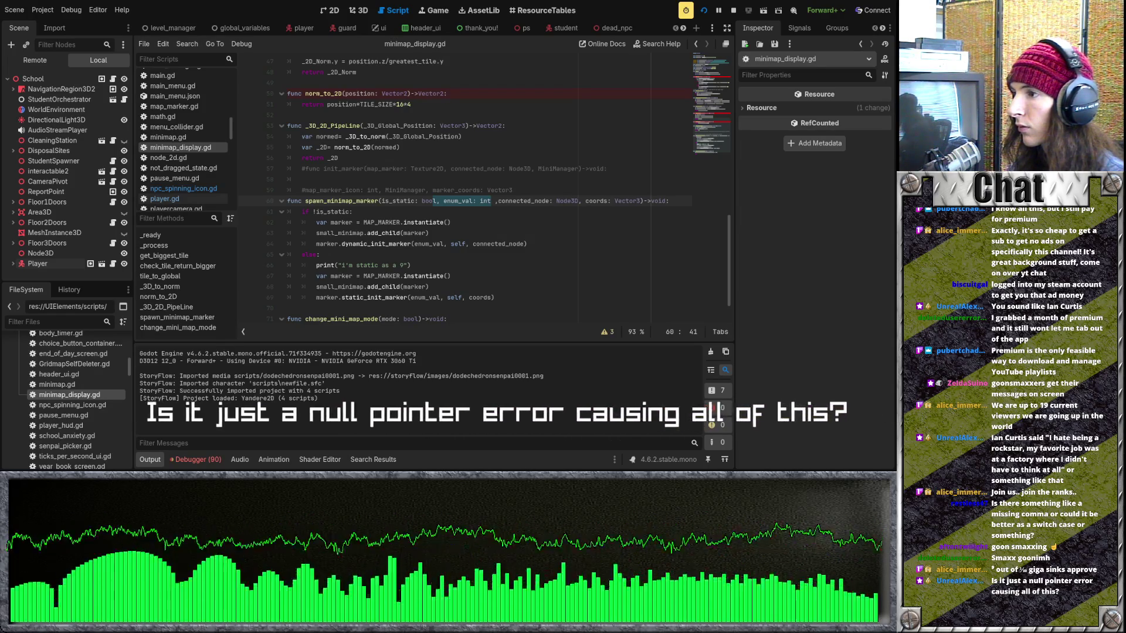
left_click(421, 254)
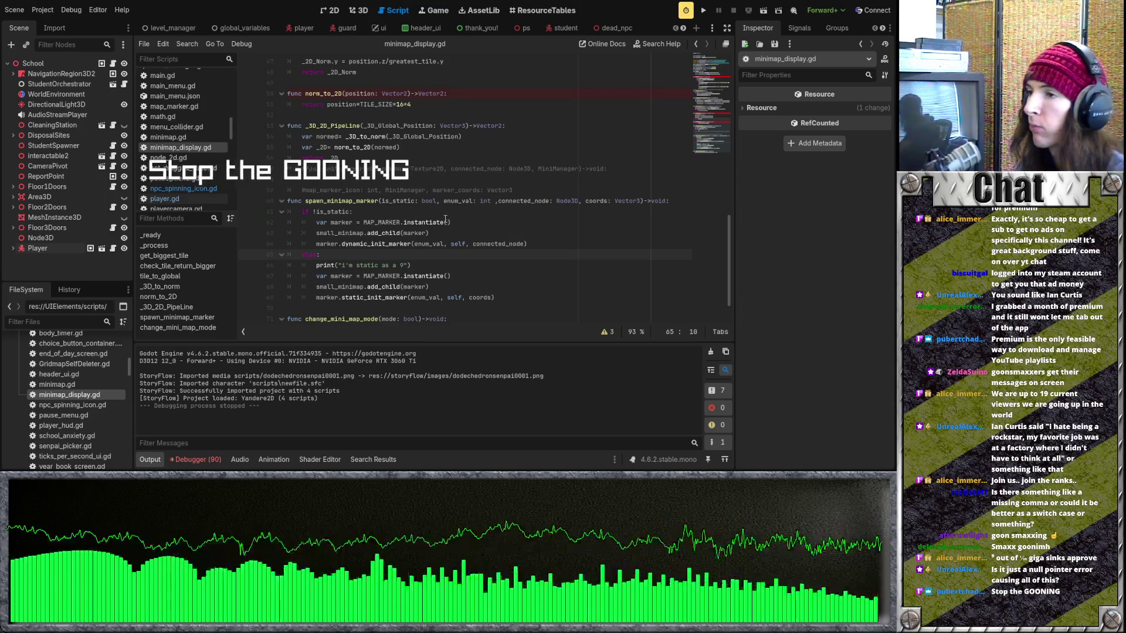
left_click(511, 190)
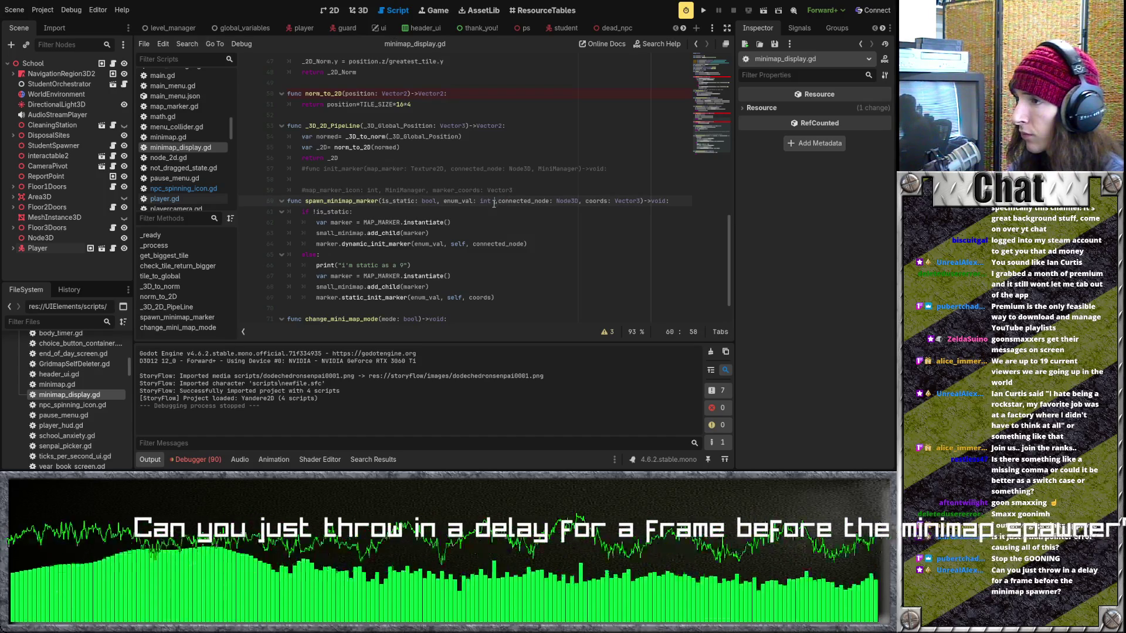
left_click(492, 209)
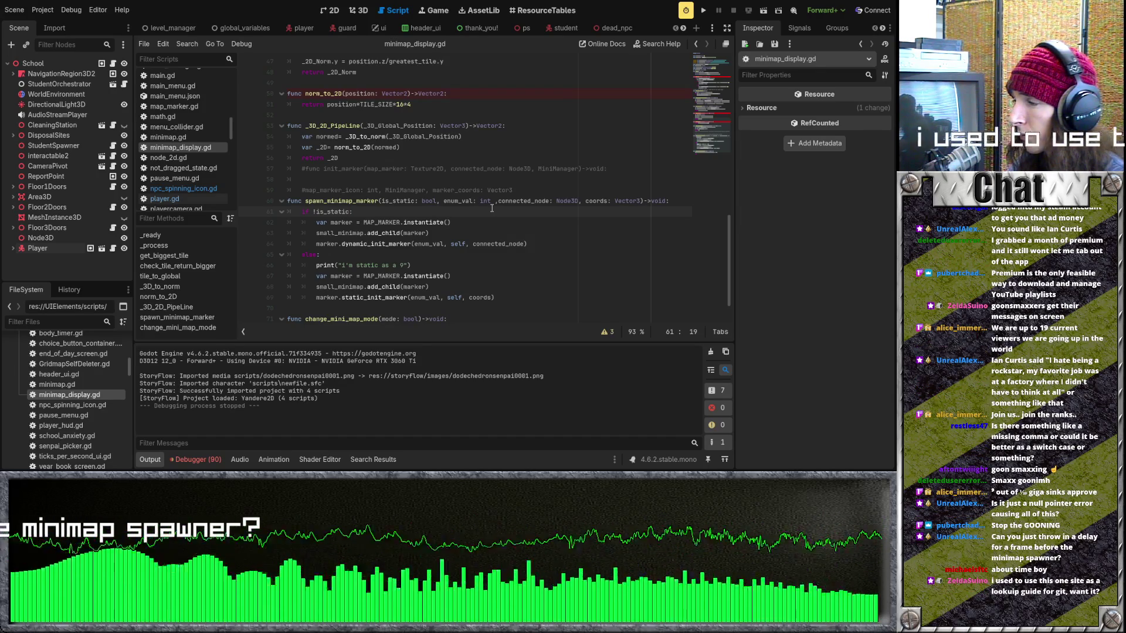
type(",")
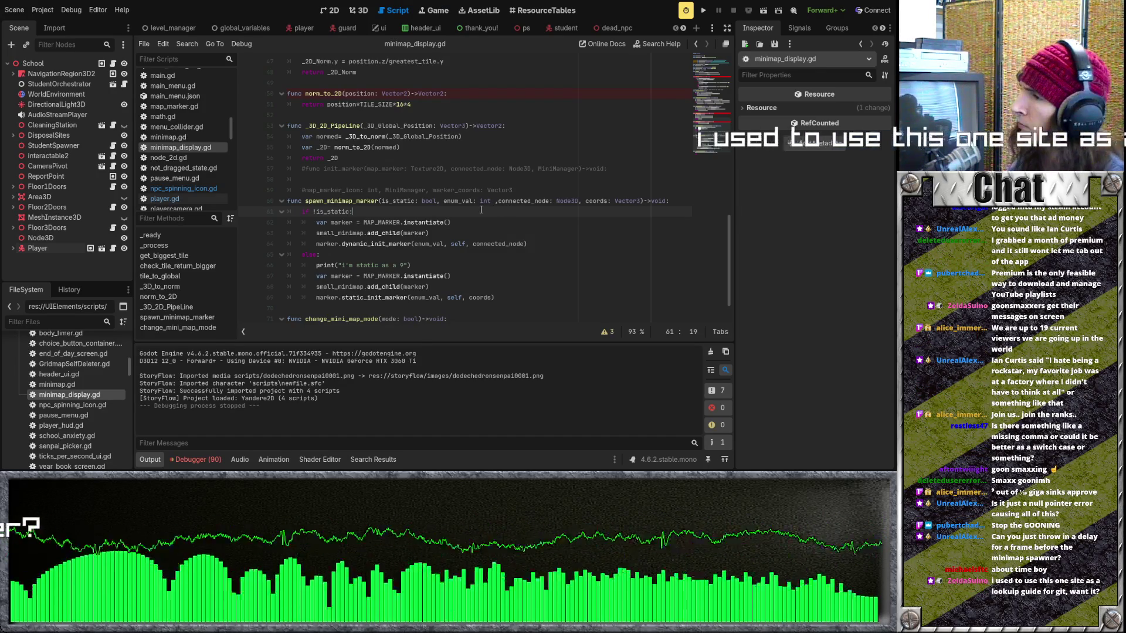
key("Down")
key("Down")
key("Down")
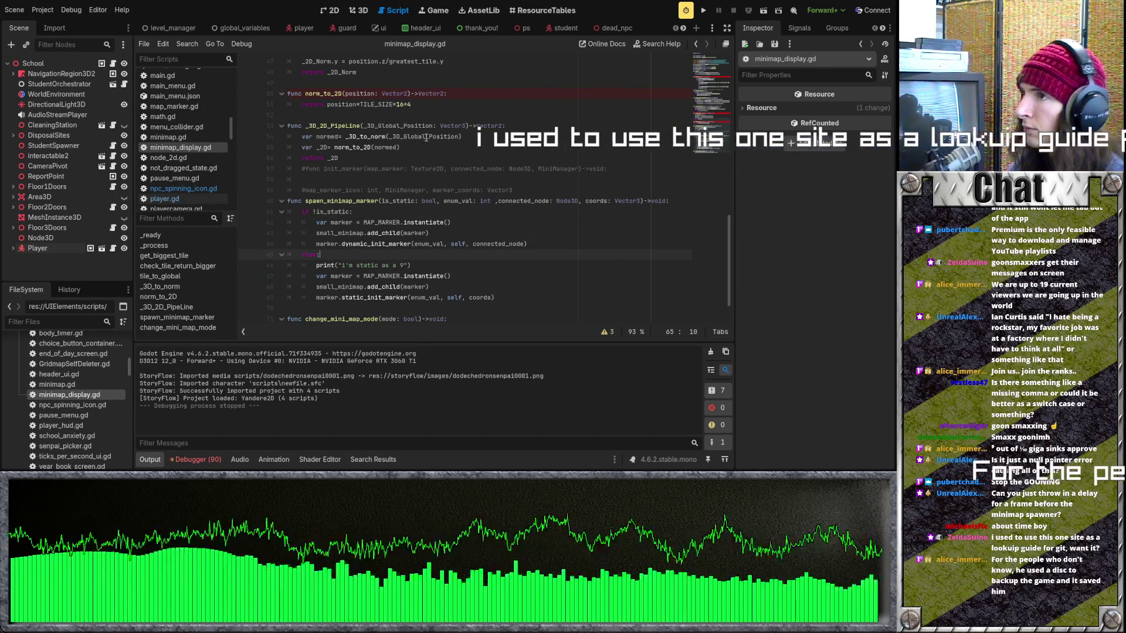
key("Up")
key("Up")
key("Up")
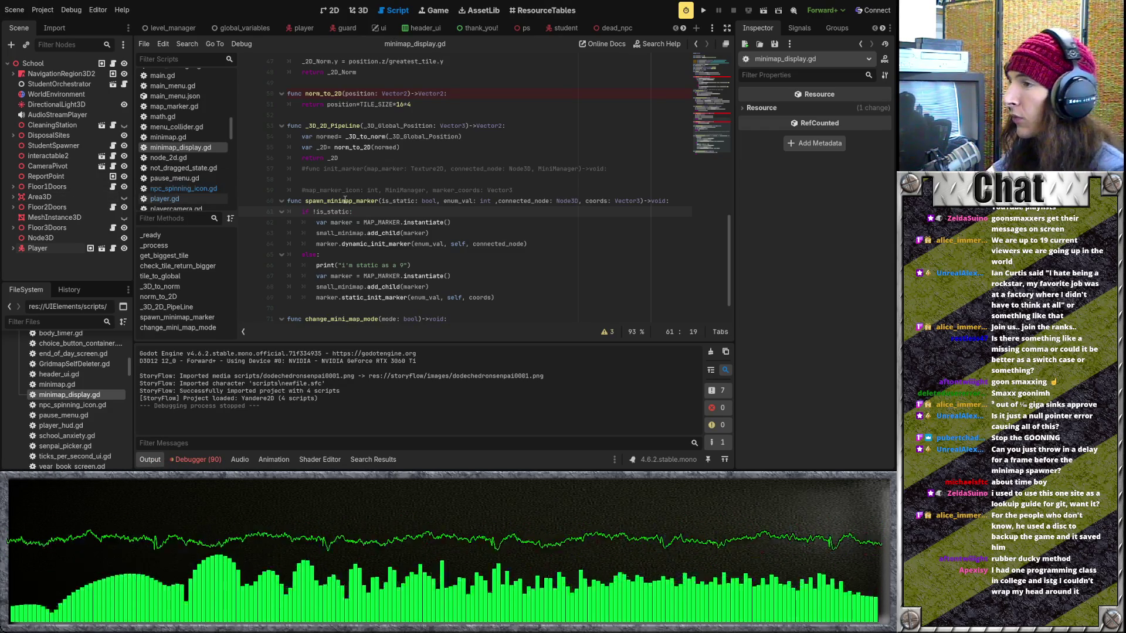
left_click_drag(357, 200, 368, 191)
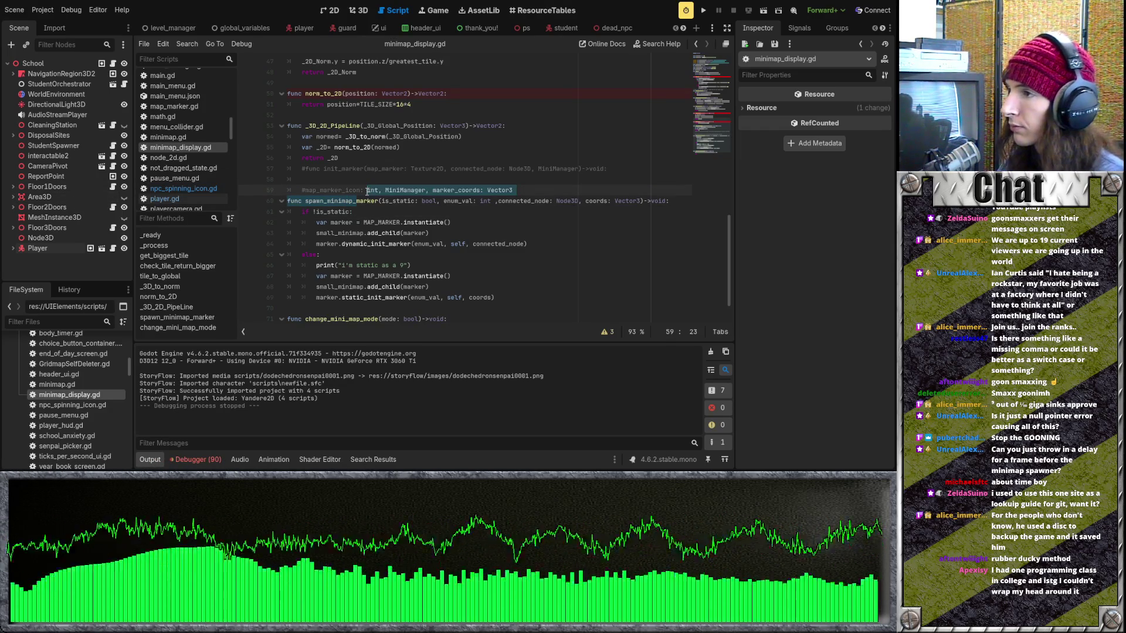
Review spawn_minimap_marker's static marker code, then open the Debugger's Errors list
left_click(382, 203)
mouse_move(293, 200)
left_mouse_down()
mouse_move(502, 244)
mouse_move(466, 297)
left_mouse_up()
left_click(451, 275)
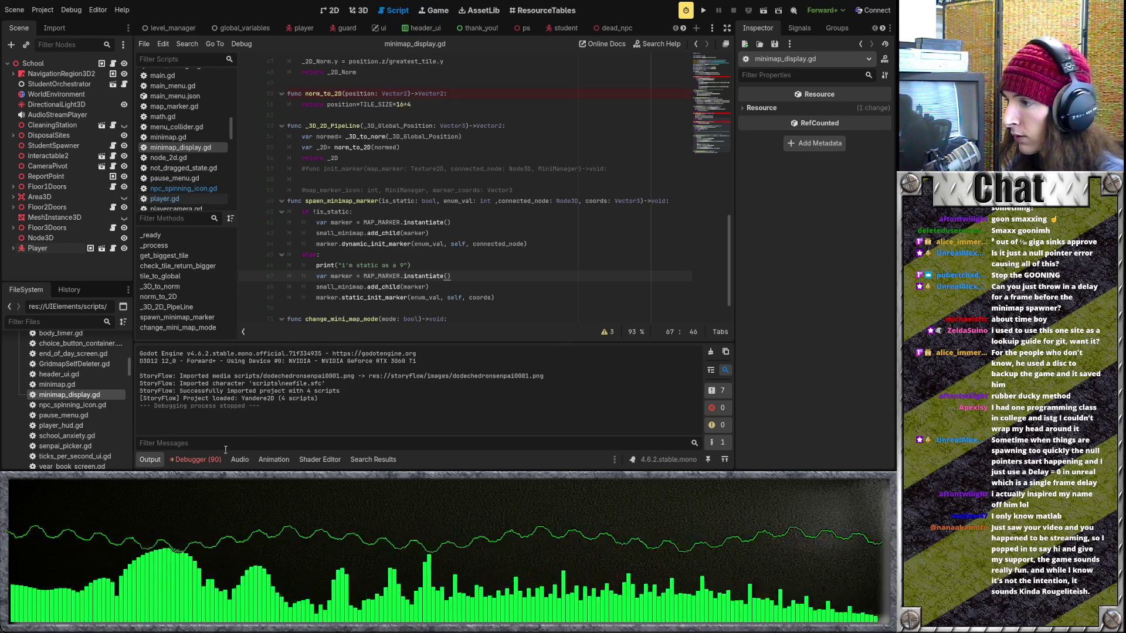
left_click(200, 460)
left_click(215, 343)
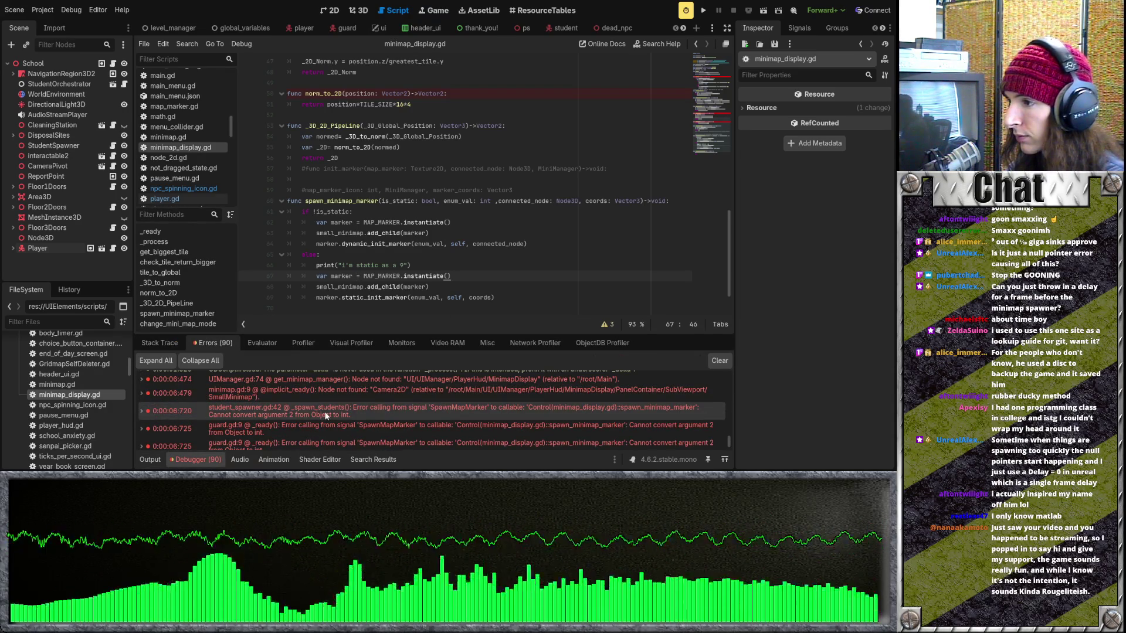
Make false the first argument of student_spawner.gd's SpawnMapMarker emit, then open guard.gd at line 9
double_click(325, 416)
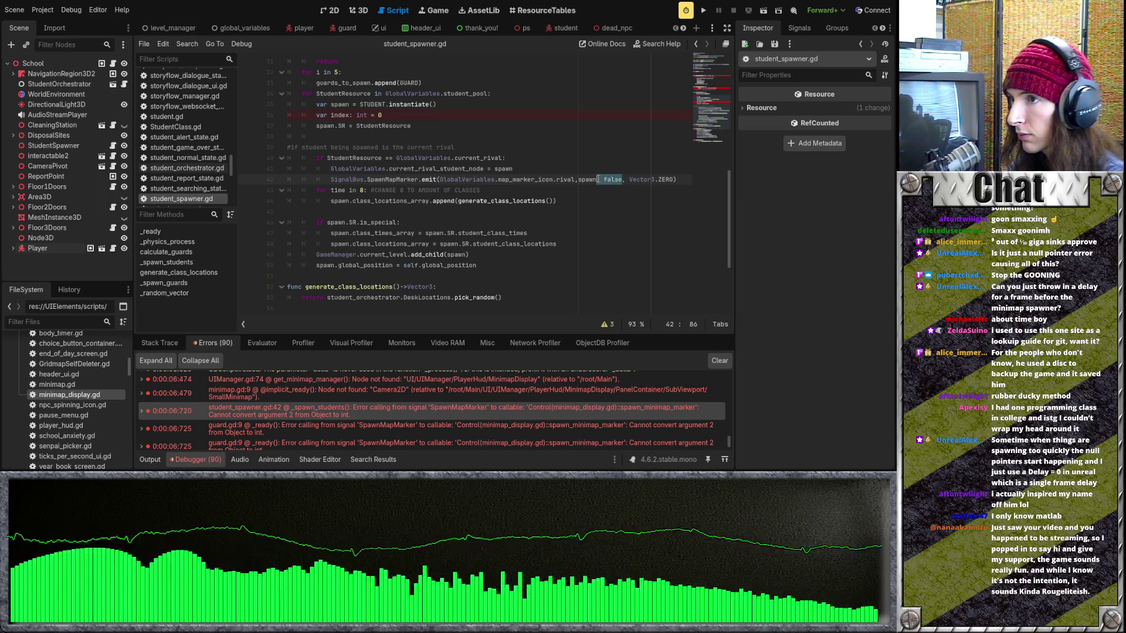
key("BackSpace")
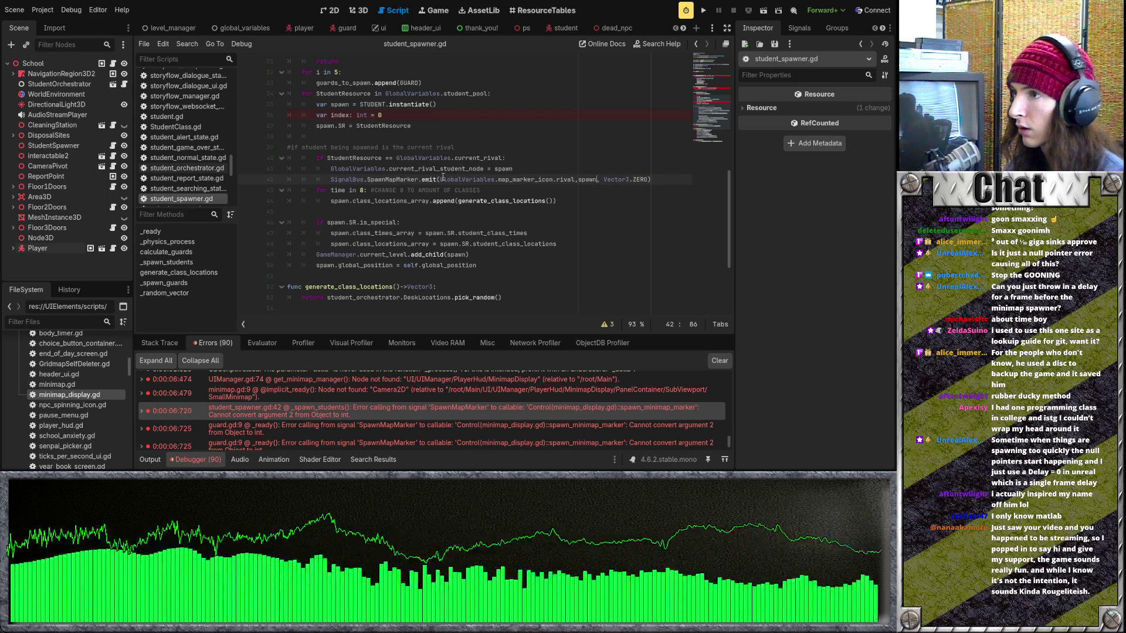
type("false,")
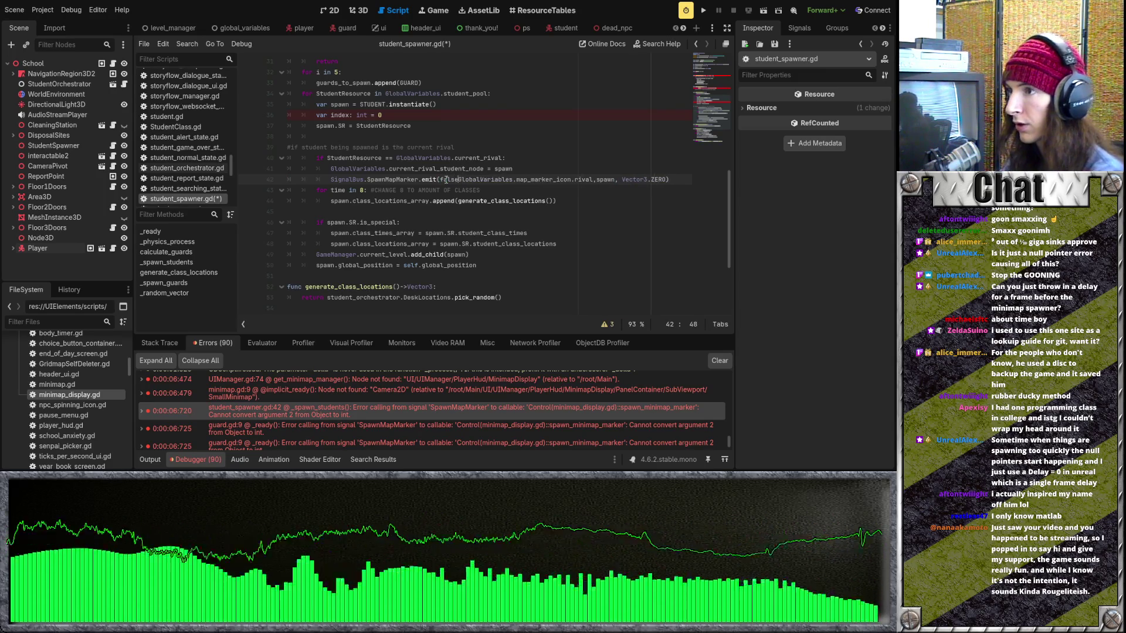
left_click(544, 170)
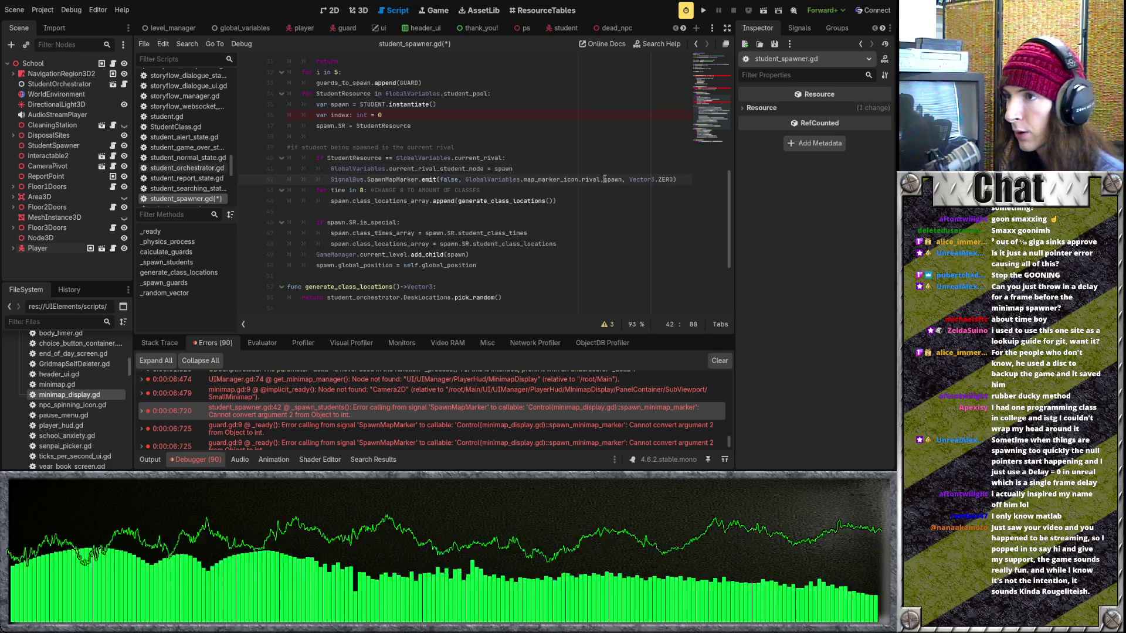
scroll(439, 222, "up", 2)
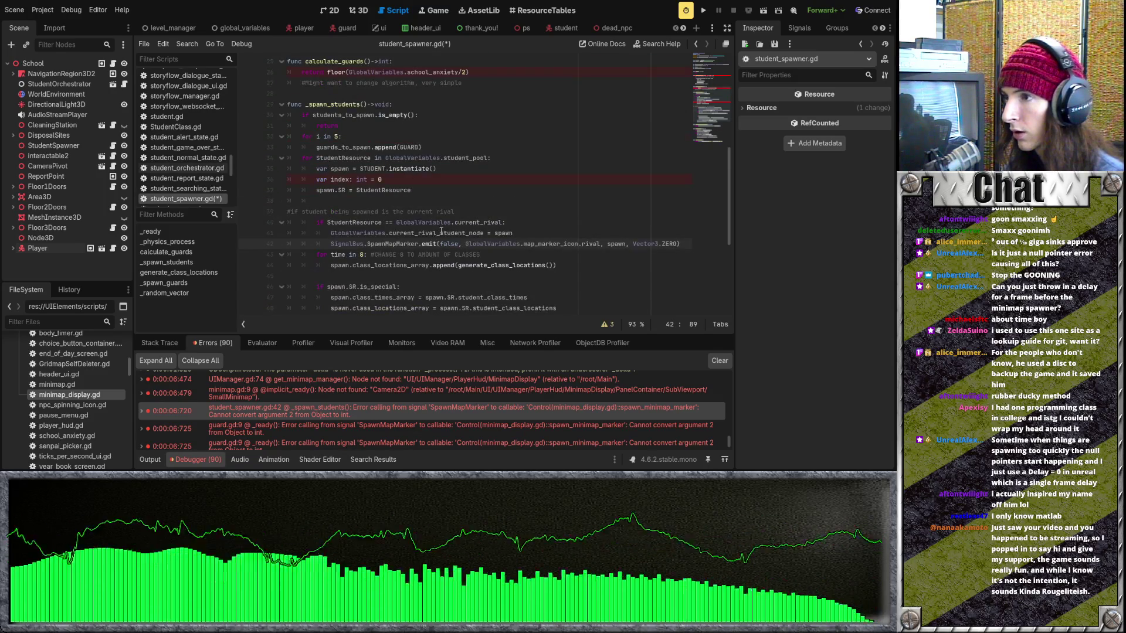
left_click(410, 427)
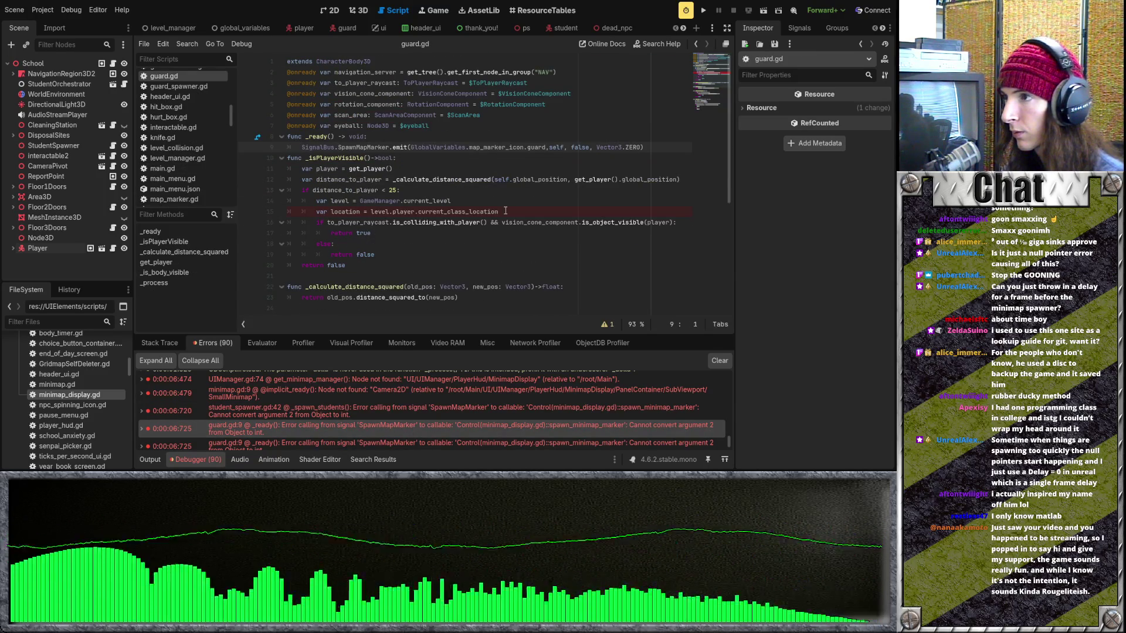
Move false from the end to the start of guard.gd's SpawnMapMarker emit arguments
left_click(592, 147)
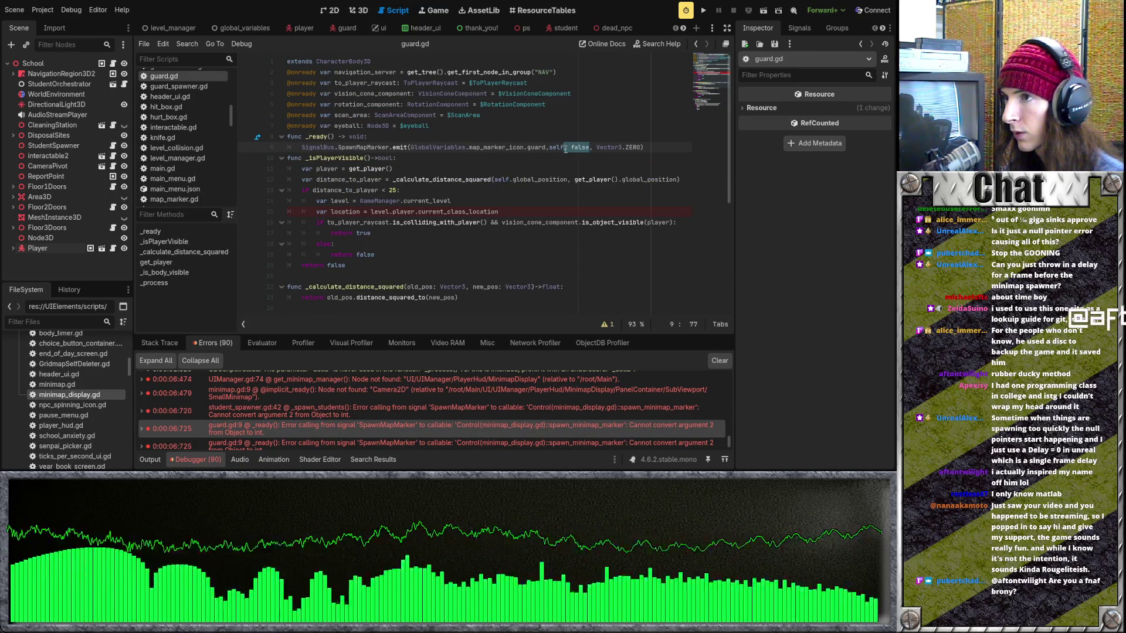
key("BackSpace")
key("BackSpace")
key("BackSpace")
left_click(413, 147)
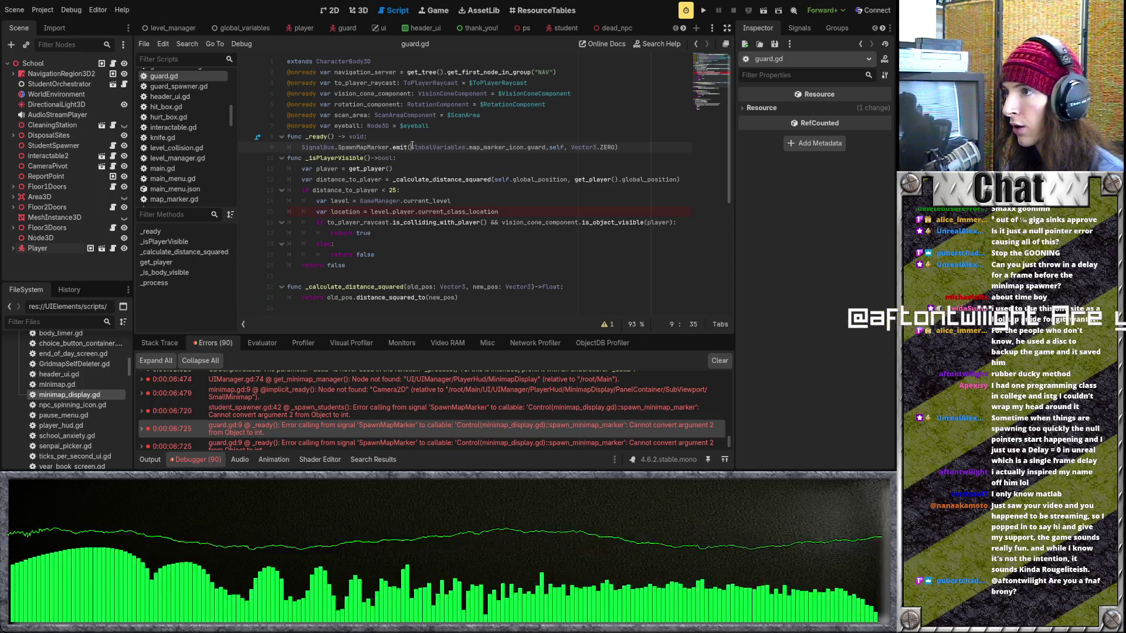
type("(fa")
key("Return")
type(",")
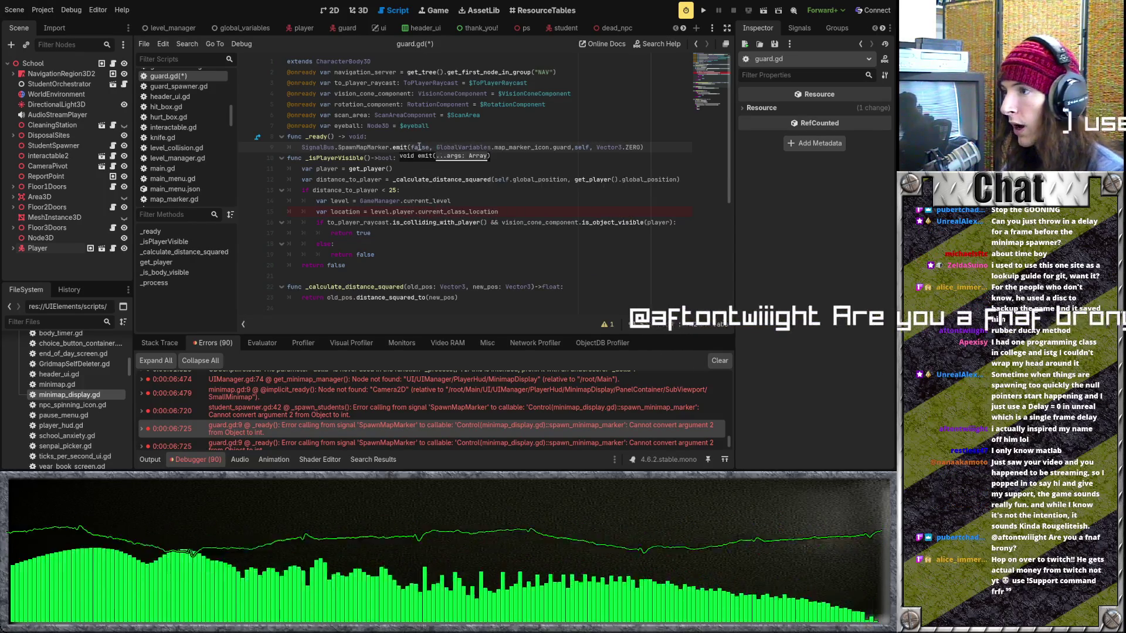
Check the student_spawner.gd line 42 error against guard.gd, then save and run the game
left_click(421, 409)
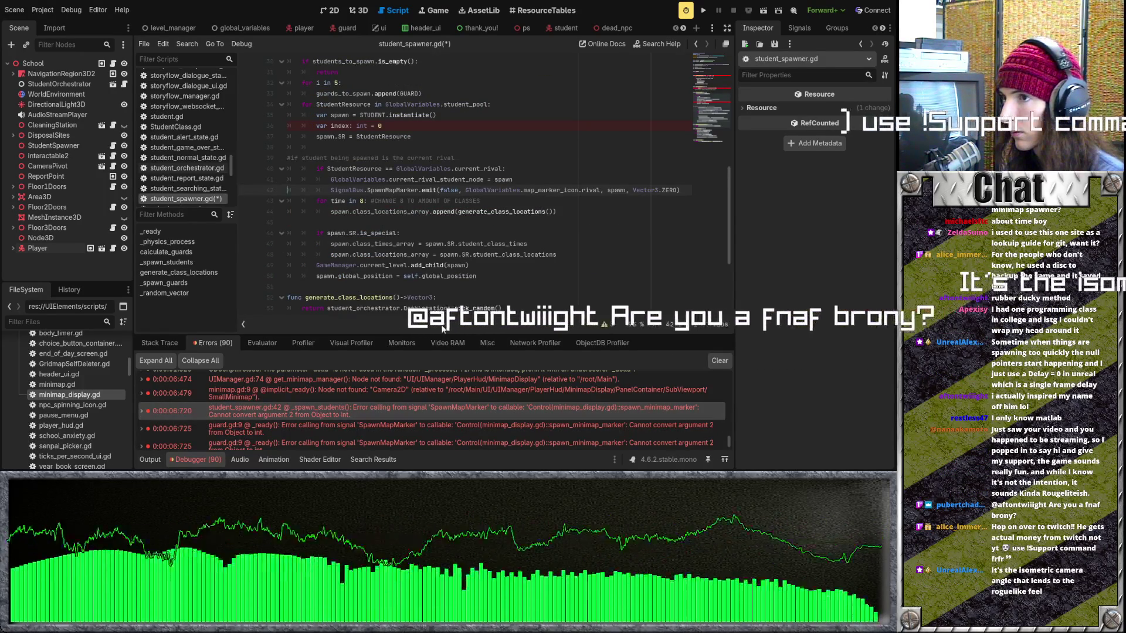
scroll(446, 392, "down", 1)
left_click(442, 415)
scroll(442, 417, "down", 2)
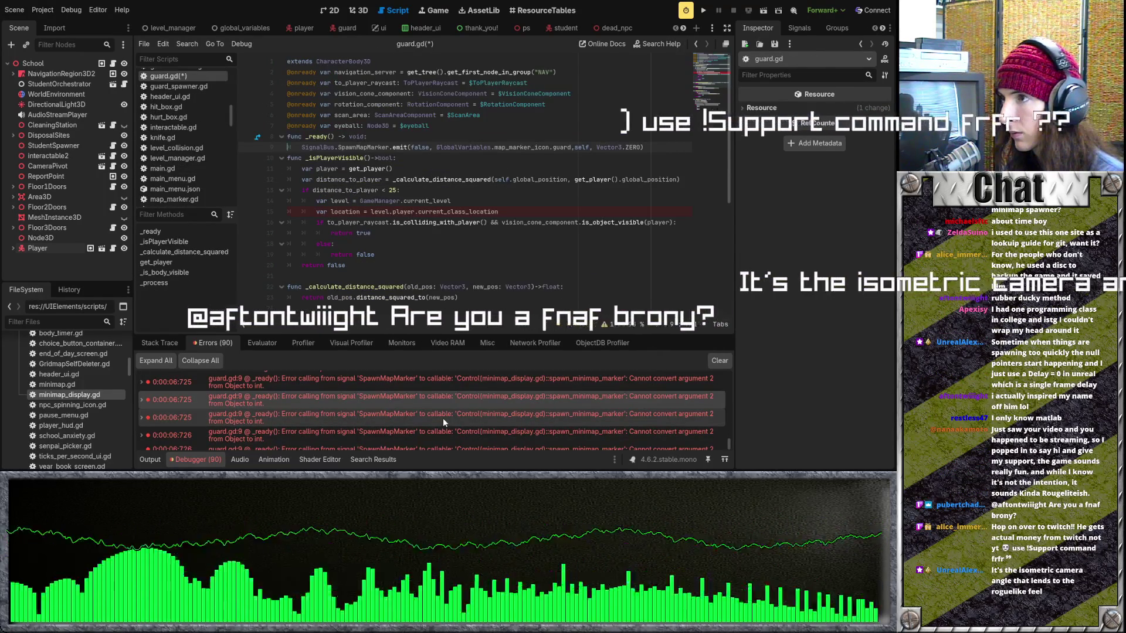
scroll(443, 420, "up", 2)
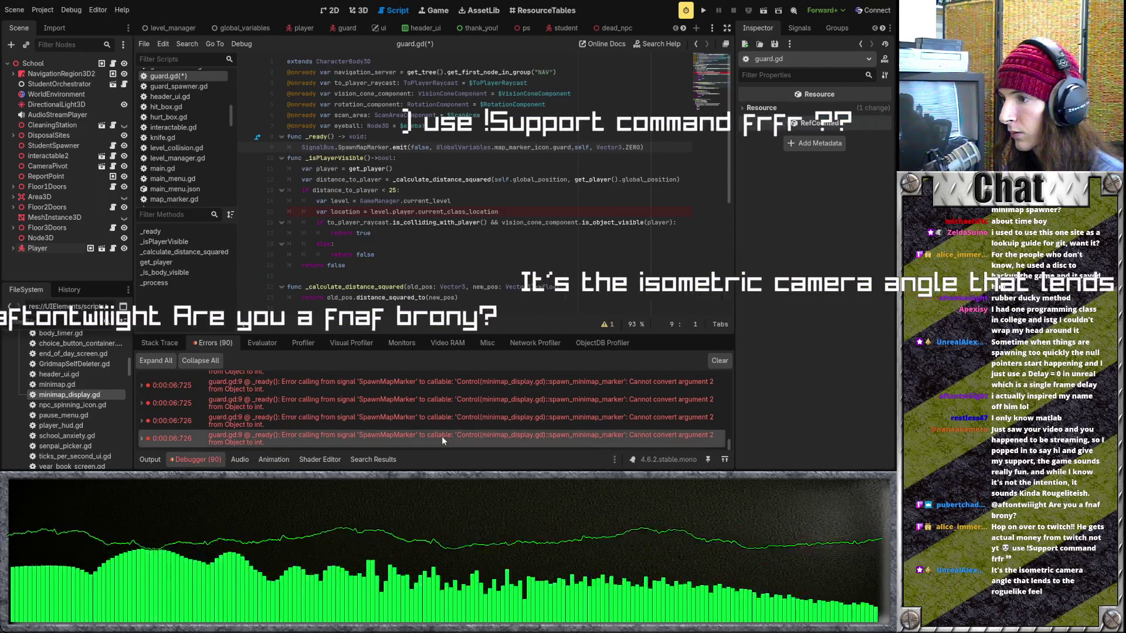
left_click(449, 389)
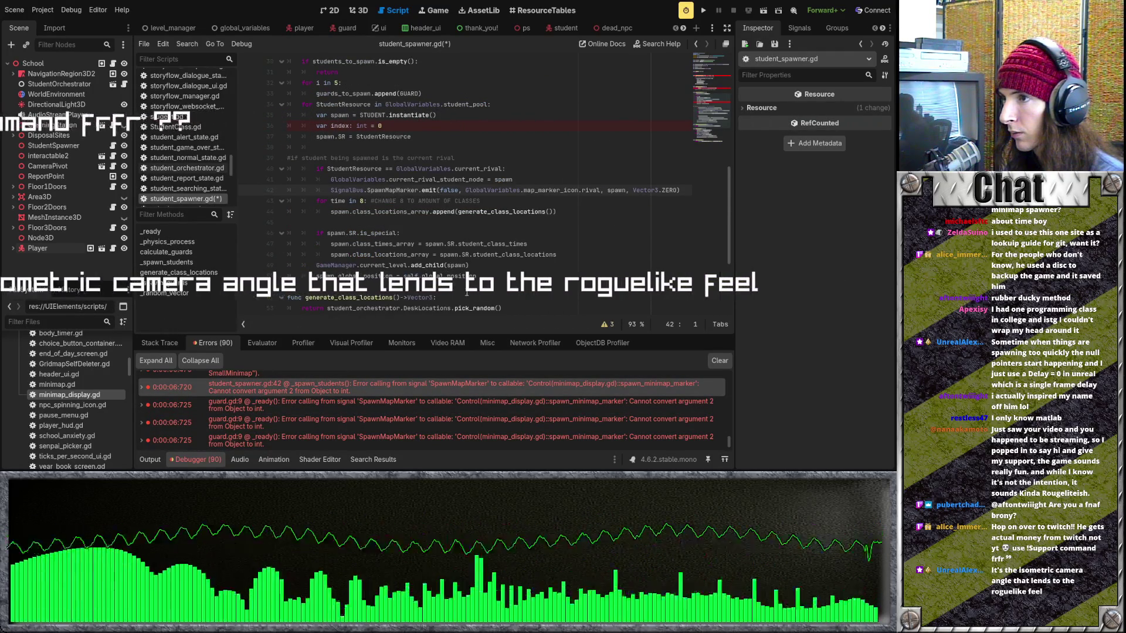
scroll(463, 281, "up", 3)
scroll(482, 421, "up", 2)
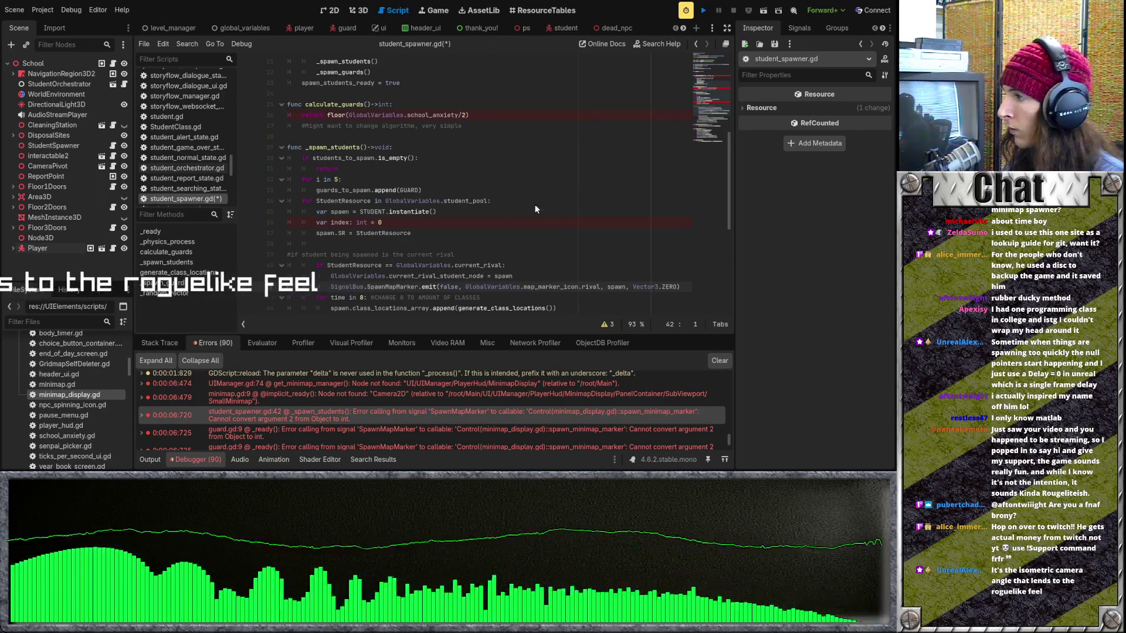
key("F5")
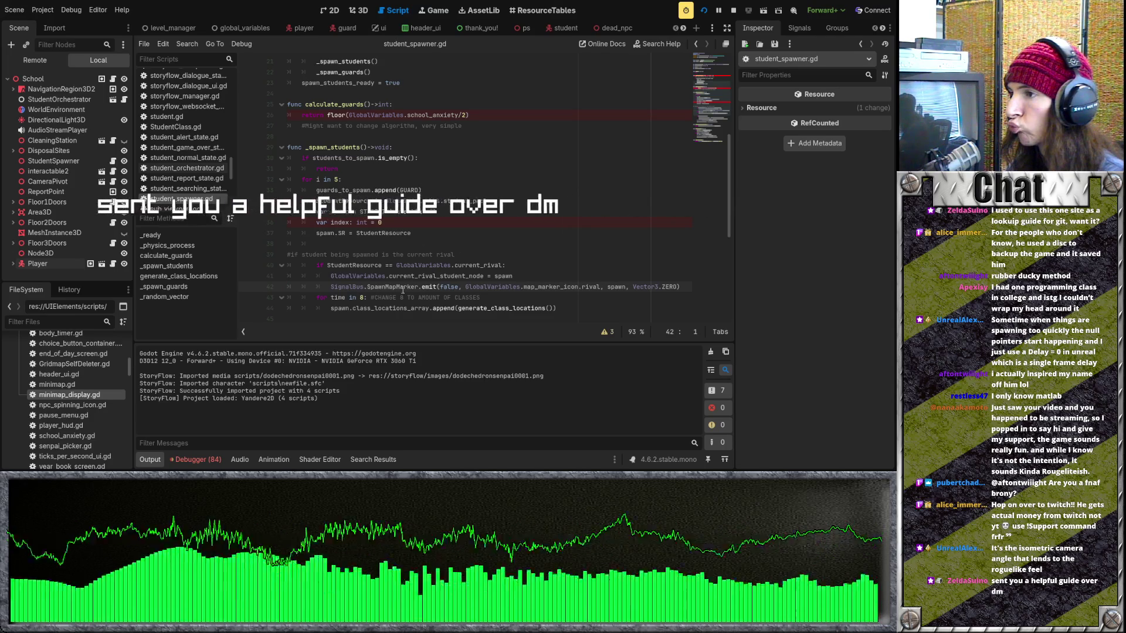
Delete the SpawnMapMarker.emit call on line 28 of floor_1.gd's _ready
left_click(112, 202)
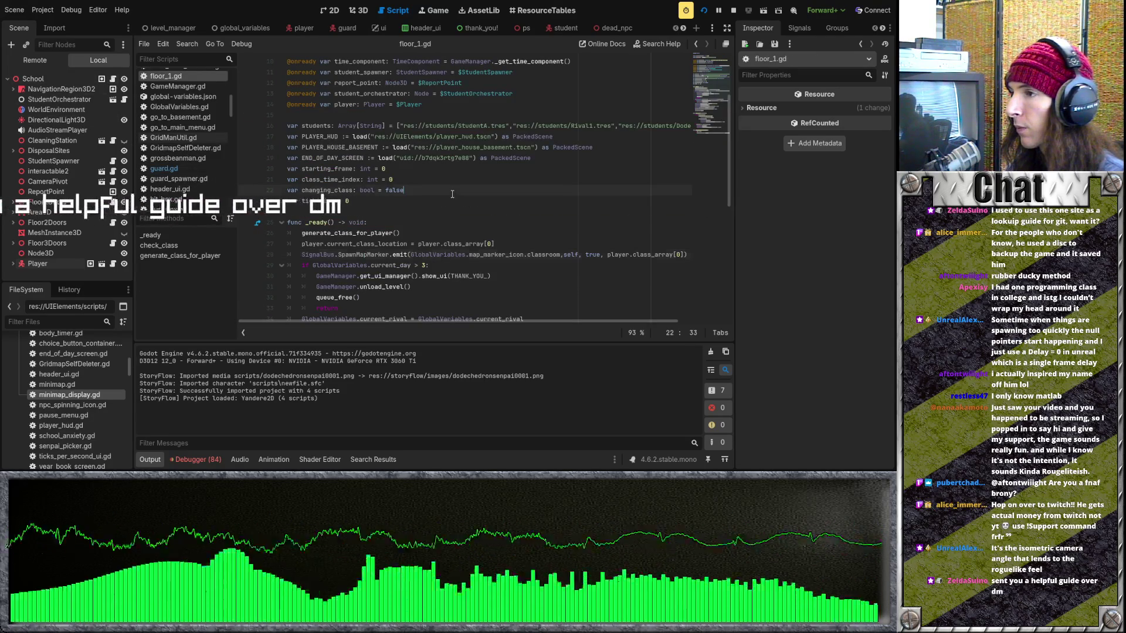
left_click(449, 222)
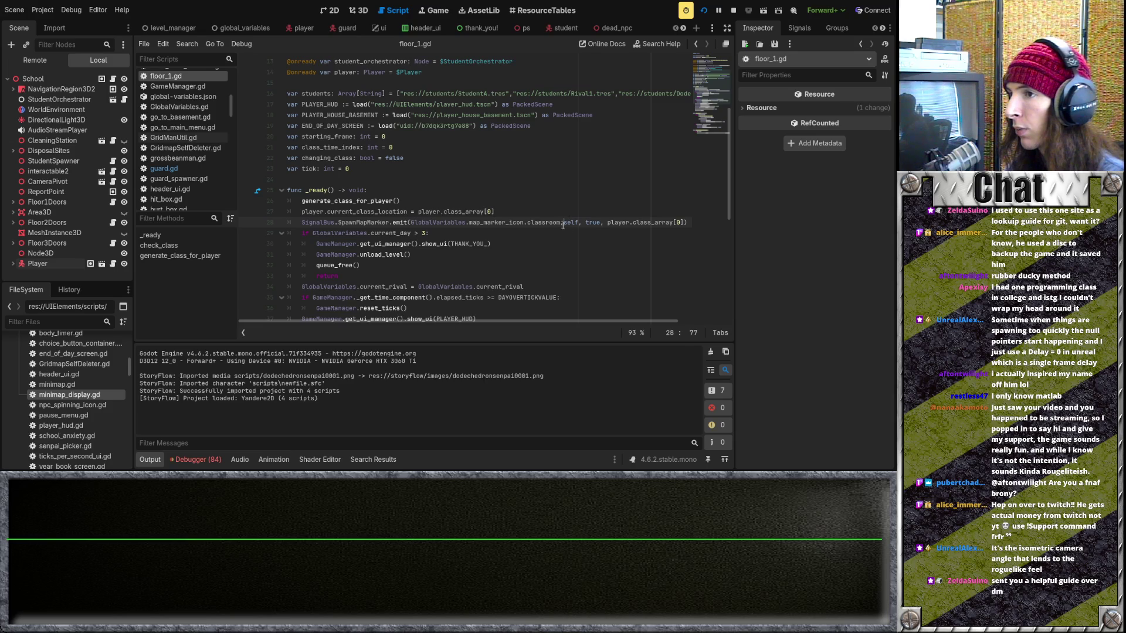
left_click_drag(546, 320, 588, 319)
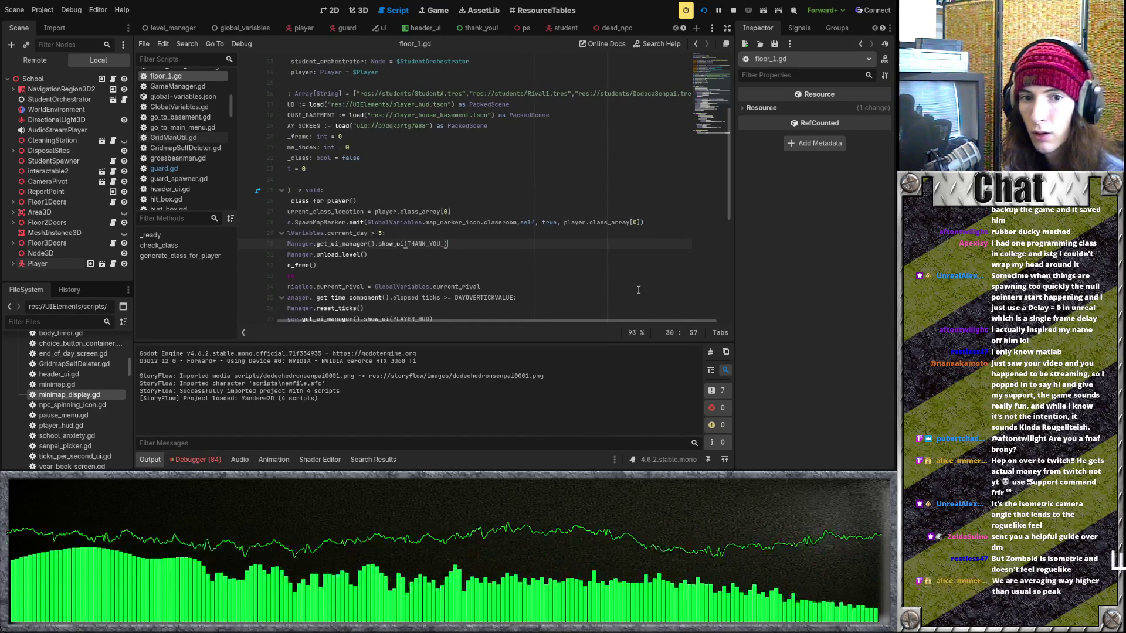
mouse_move(659, 225)
left_mouse_down()
mouse_move(287, 222)
mouse_move(303, 221)
left_mouse_up()
key("BackSpace")
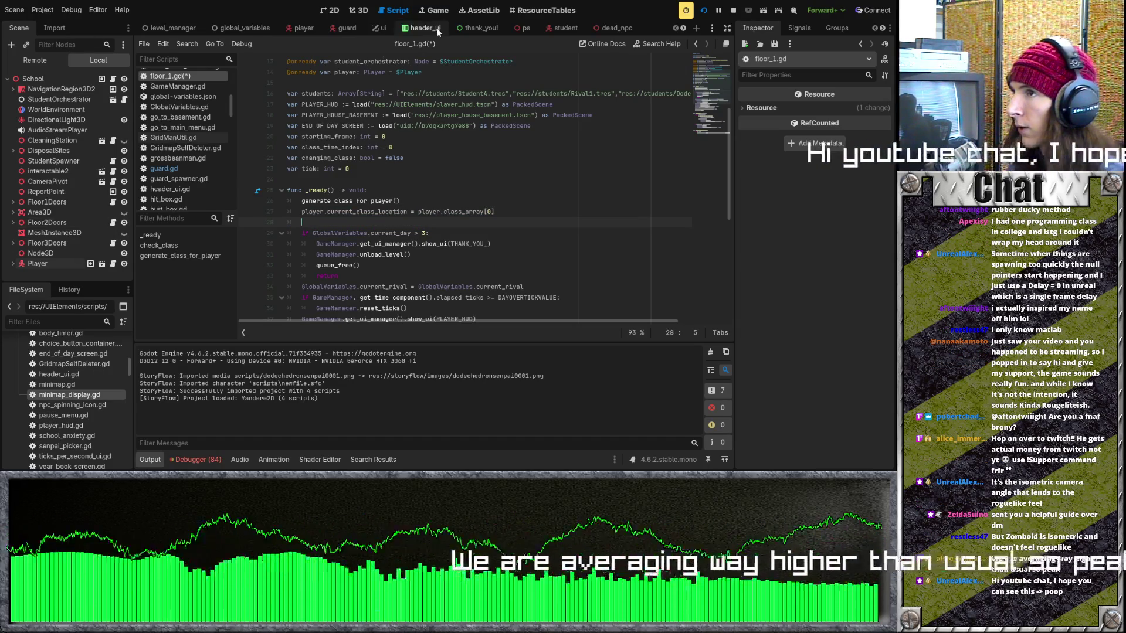
Filter the FileSystem by 'display' and open minimap_display.gd
left_click(81, 324)
type("display")
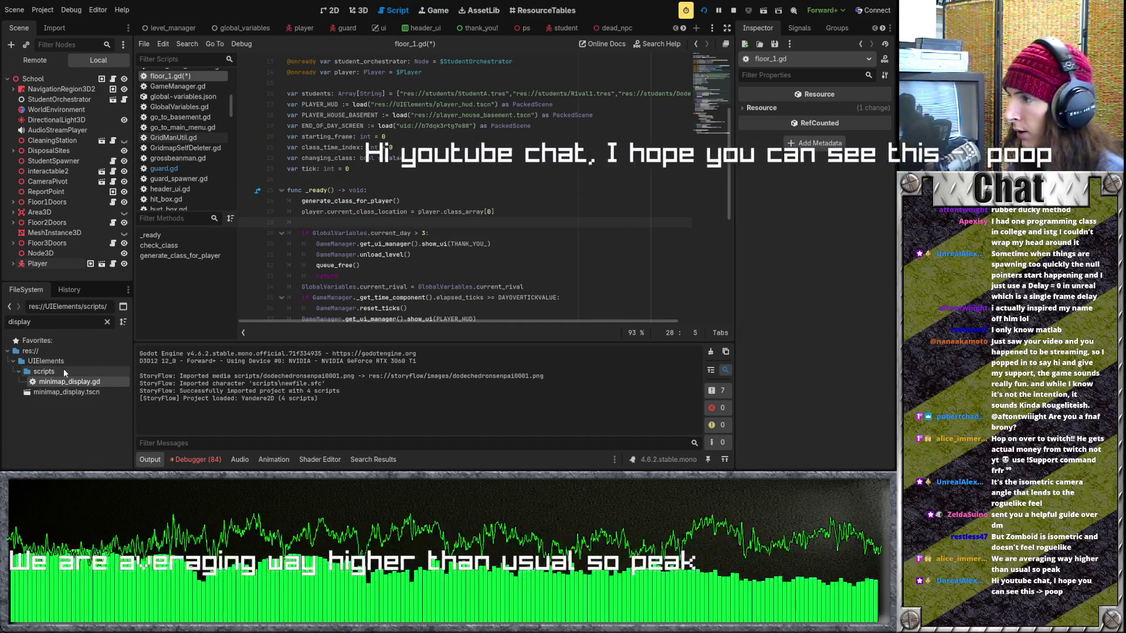
left_click(76, 389)
In minimap_display.gd's _ready, add a player variable fetched with get_first_node_in_group
double_click(76, 383)
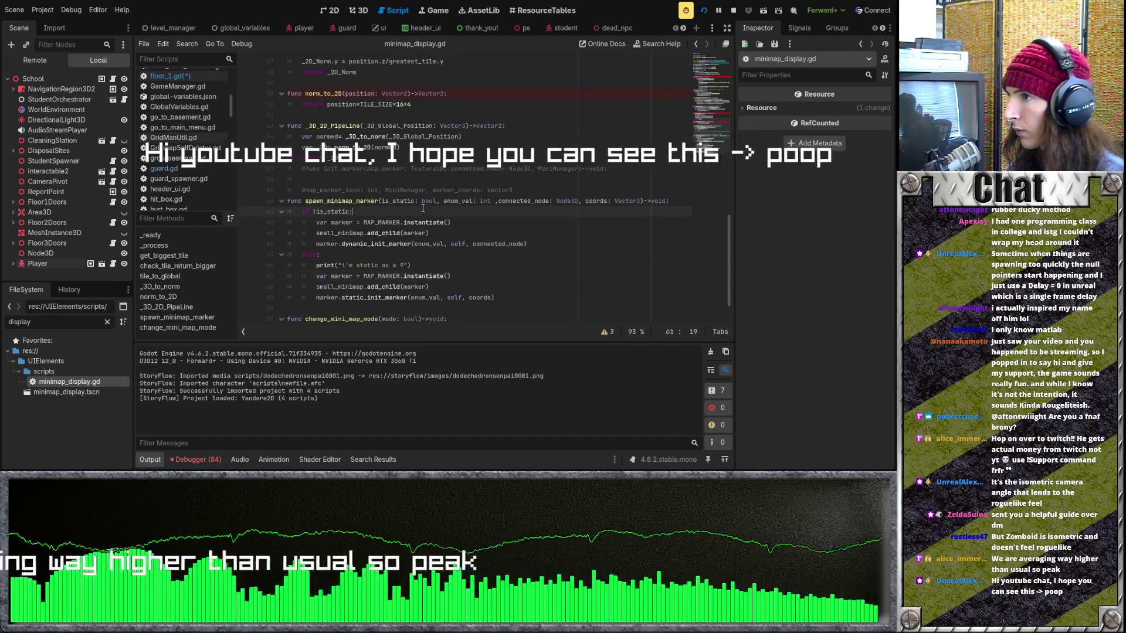
scroll(406, 242, "up", 10)
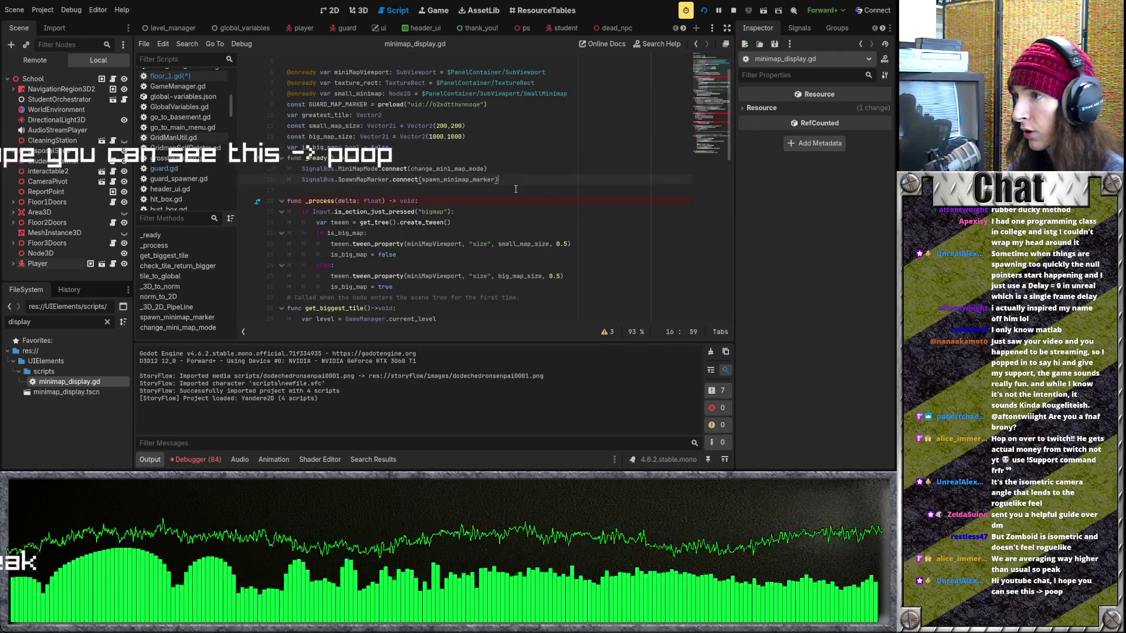
left_click(514, 190)
key("Tab")
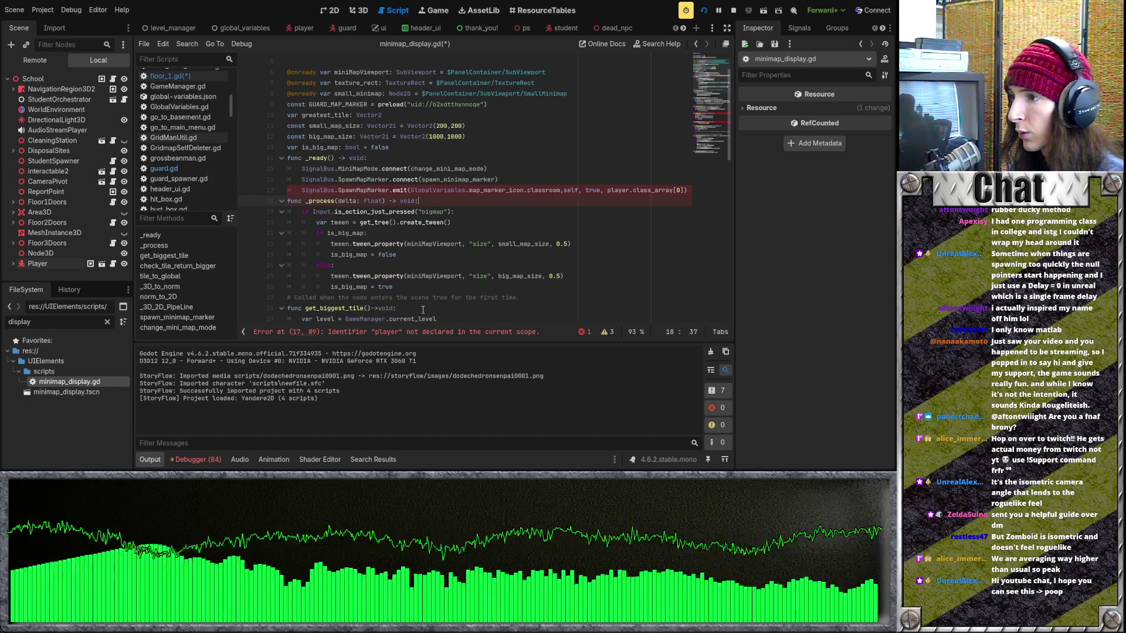
key("Return")
type("var player")
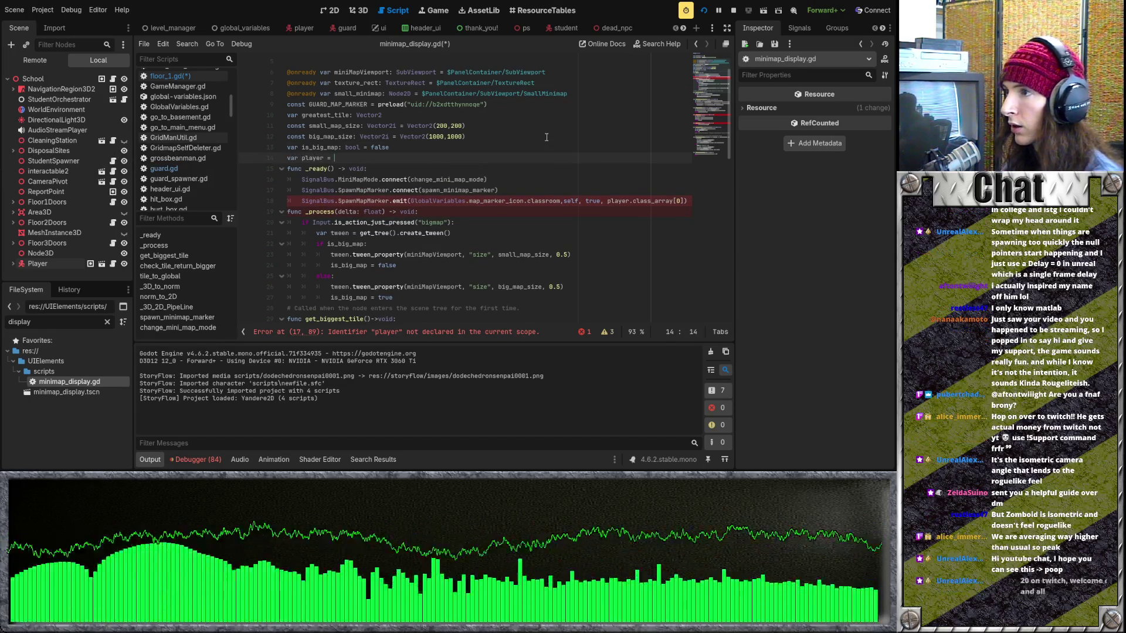
type("= ")
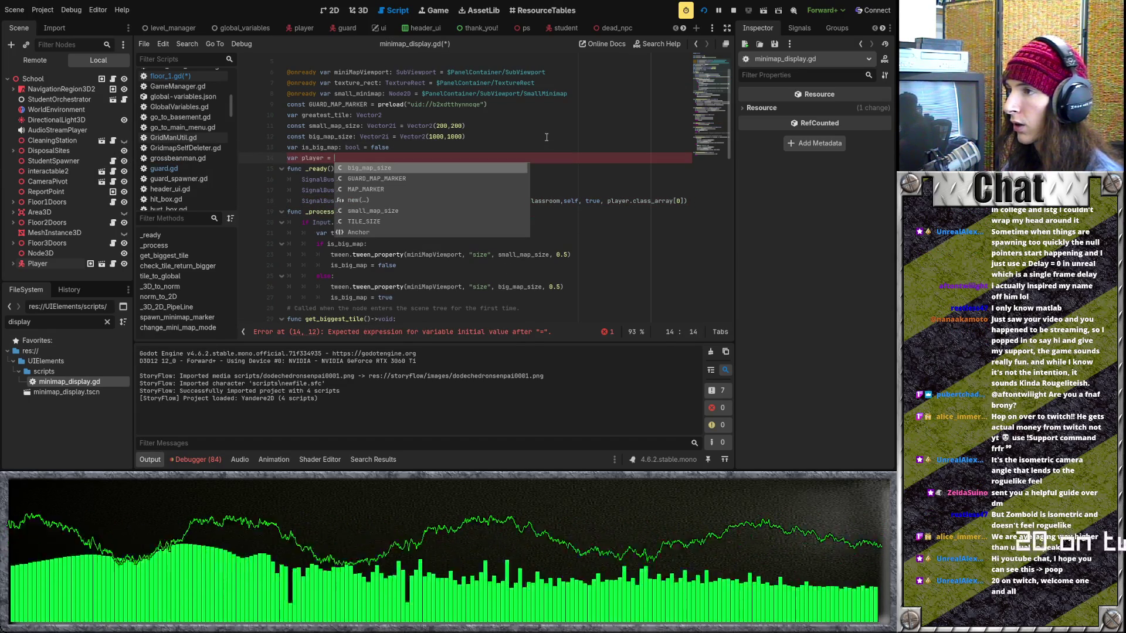
type("get_t")
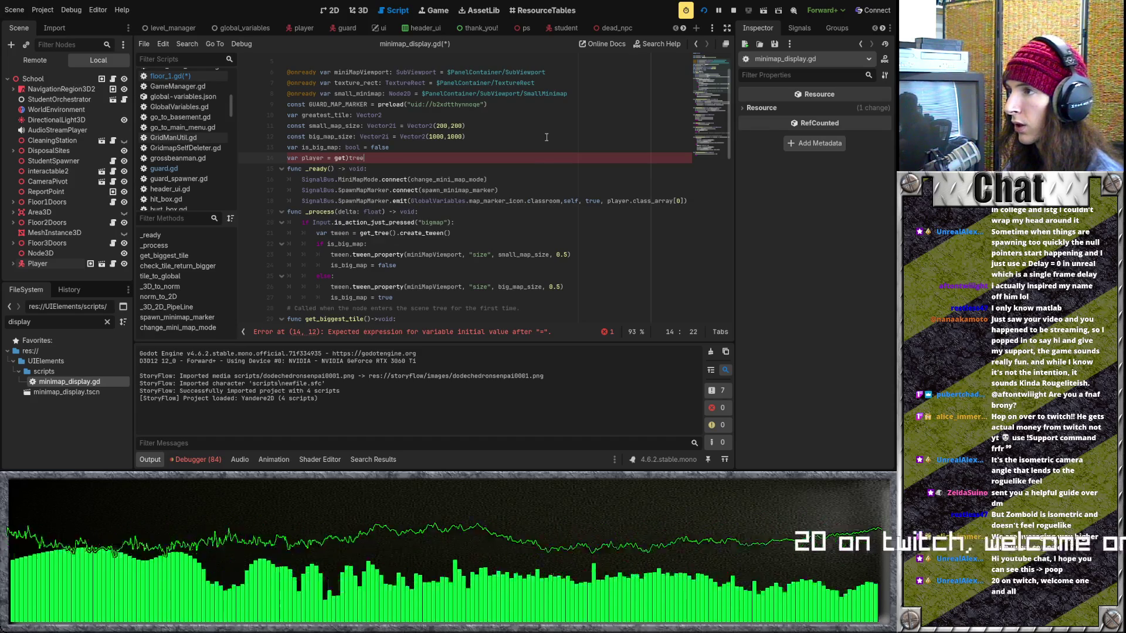
key("BackSpace")
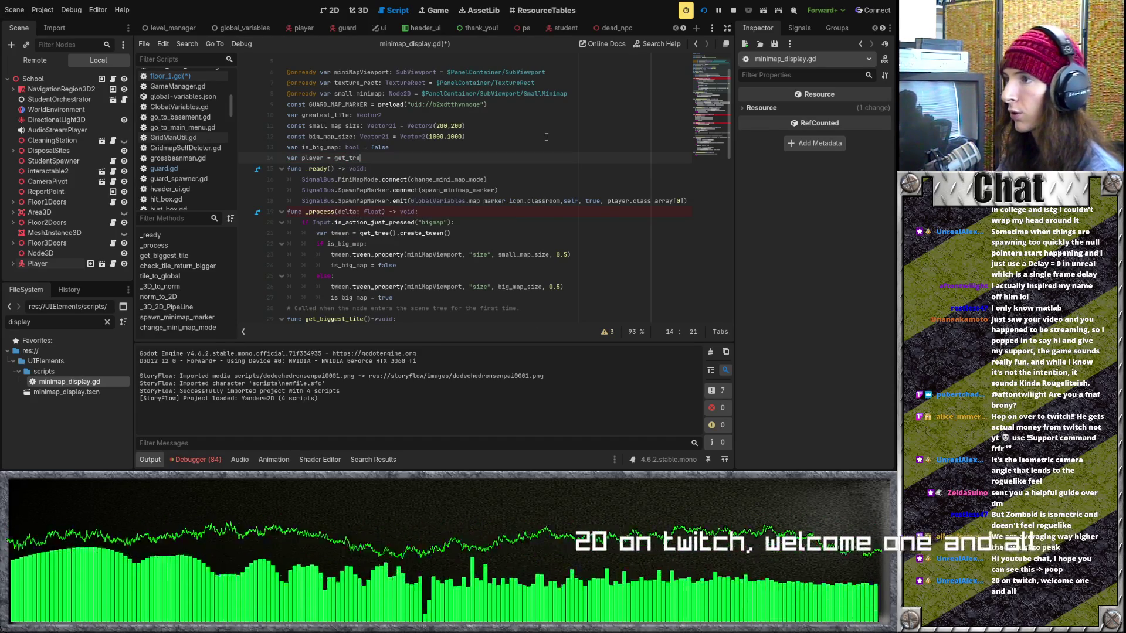
type("e().get")
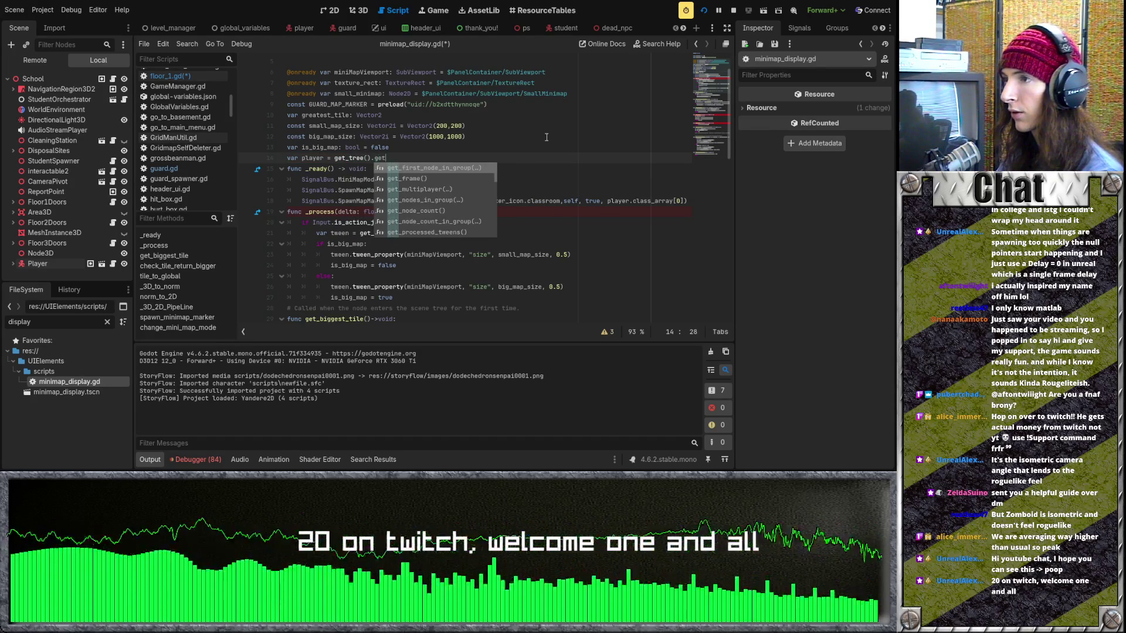
key("Return")
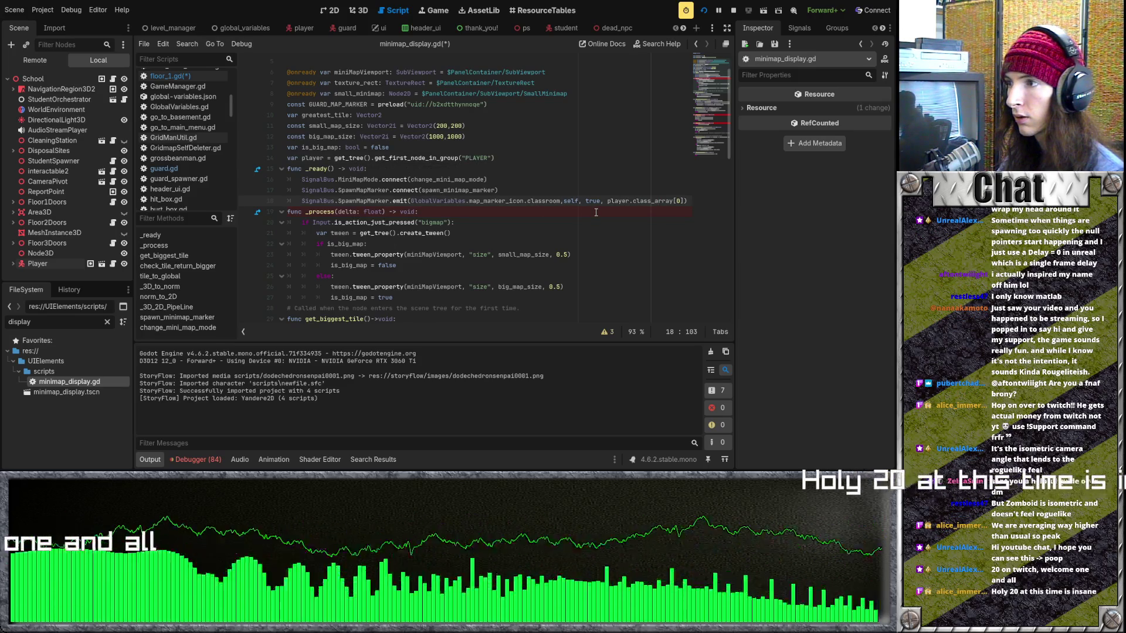
Replace the emit's class_array argument with player.curre… and check the current_class_location name in the player scene
left_click_drag(686, 200, 631, 200)
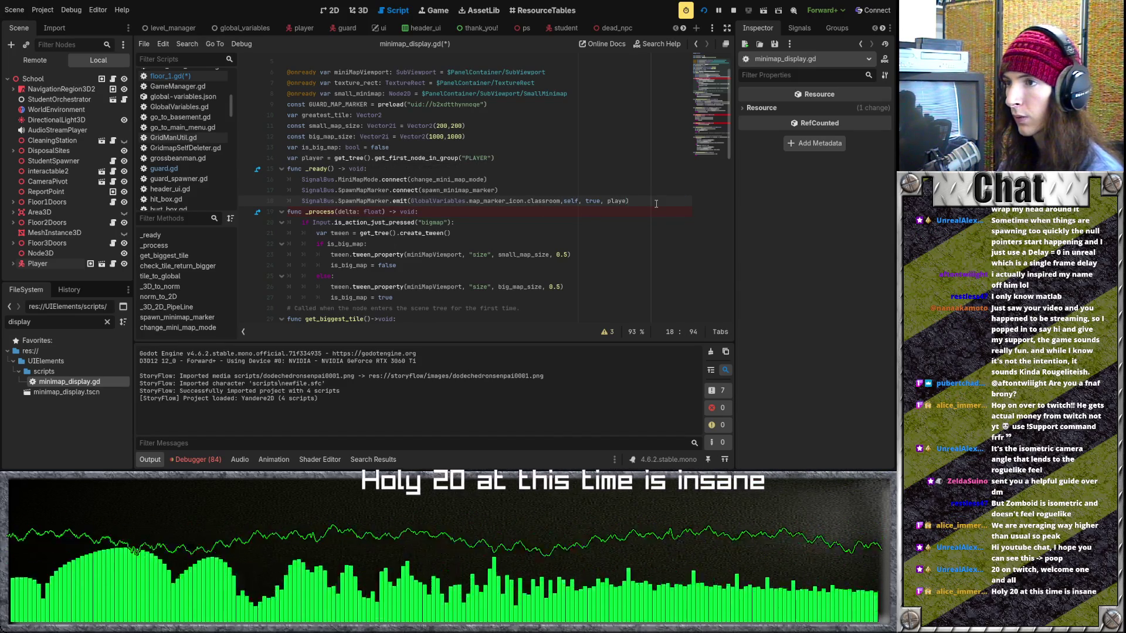
type("r.current")
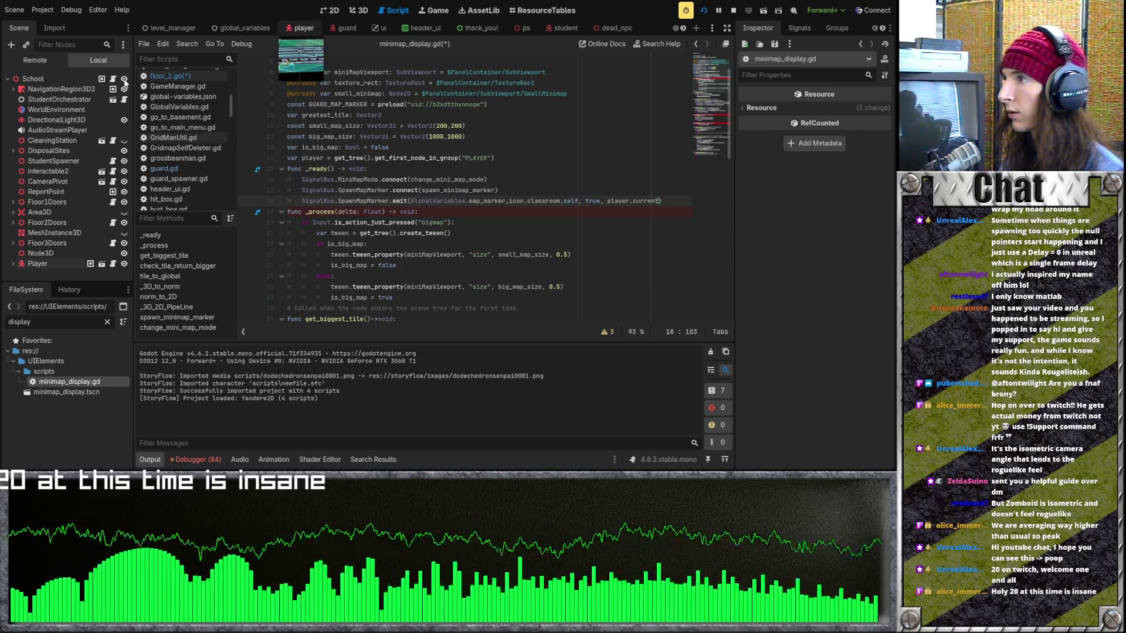
left_click(301, 28)
scroll(486, 138, "up", 20)
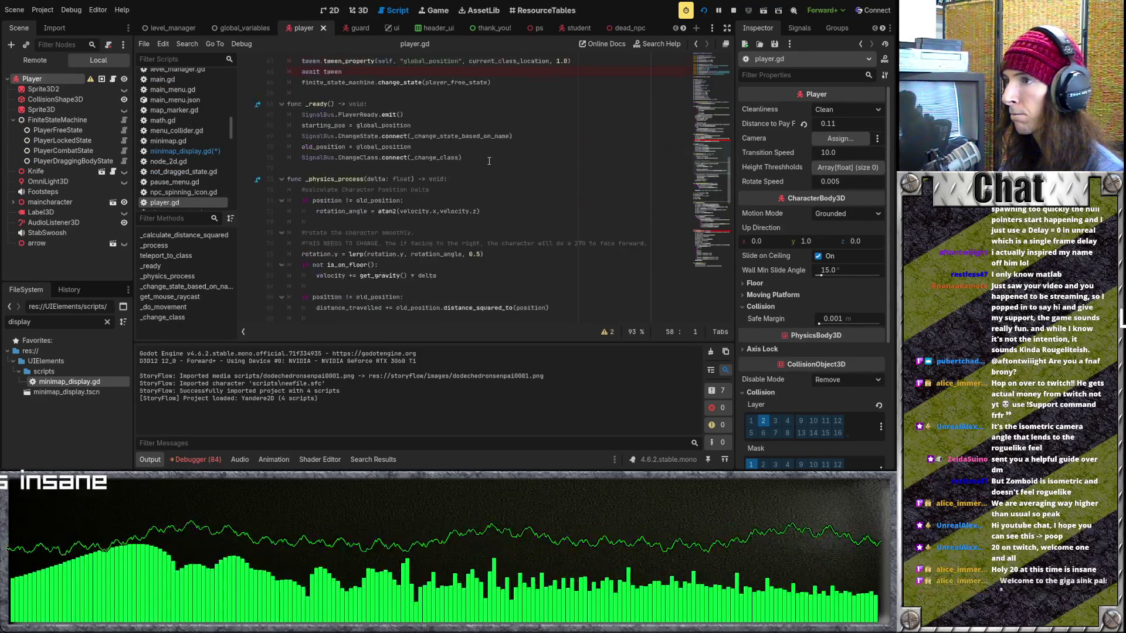
scroll(373, 212, "down", 10)
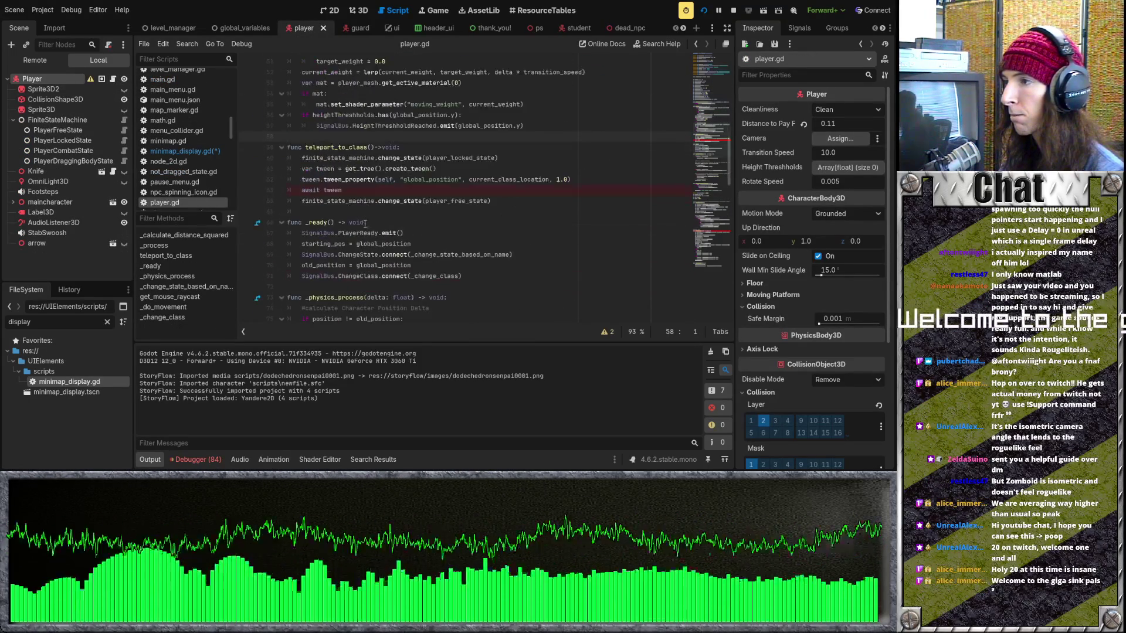
scroll(349, 191, "up", 10)
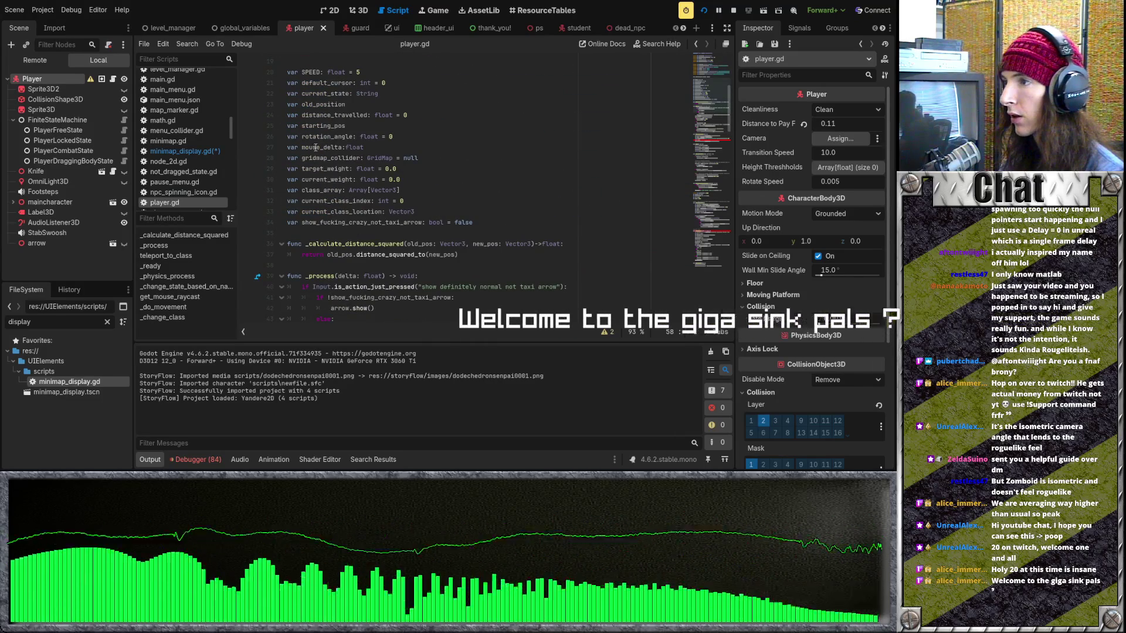
left_click(317, 211)
left_click_drag(318, 211, 301, 211)
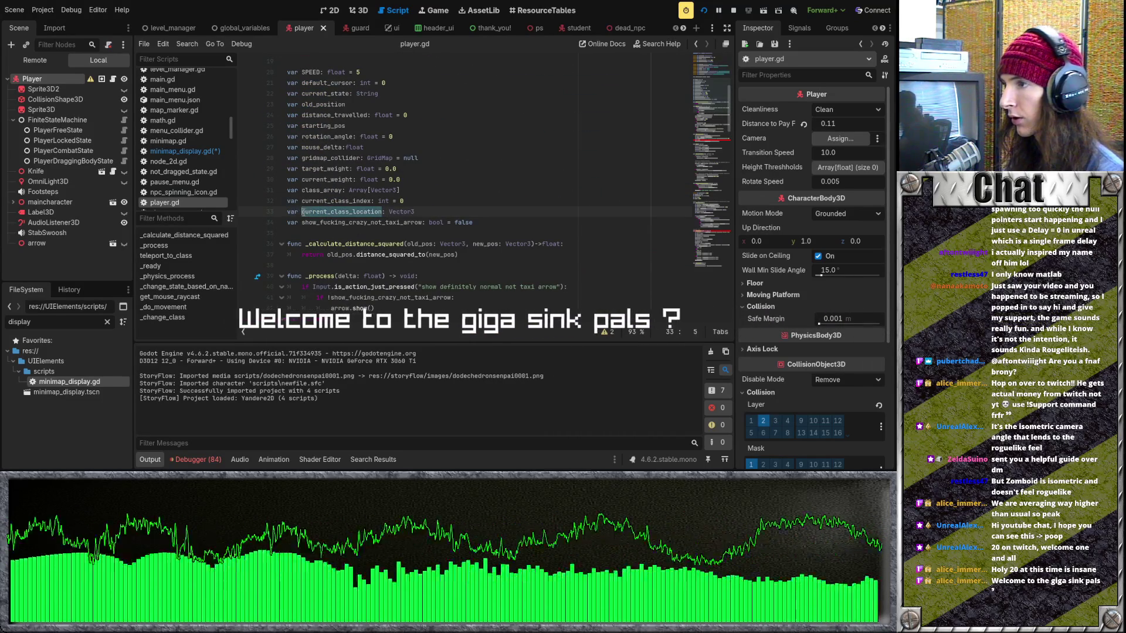
Move true to the first emit argument, complete player.current_class_location, and save the script
double_click(79, 382)
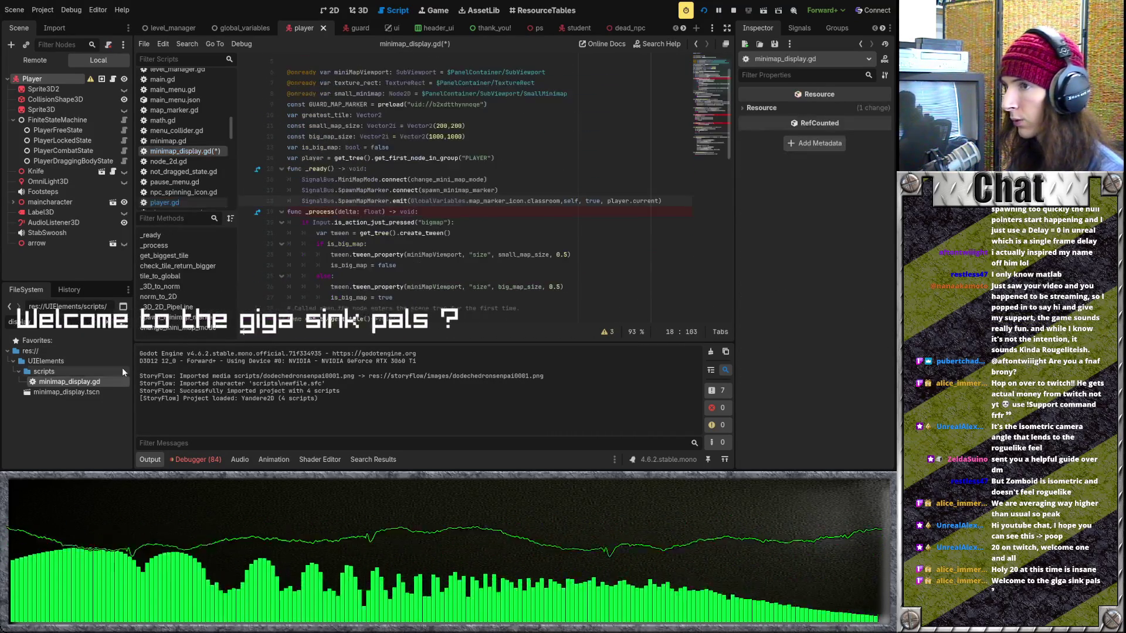
left_click_drag(585, 201, 608, 201)
key("BackSpace")
left_click(410, 201)
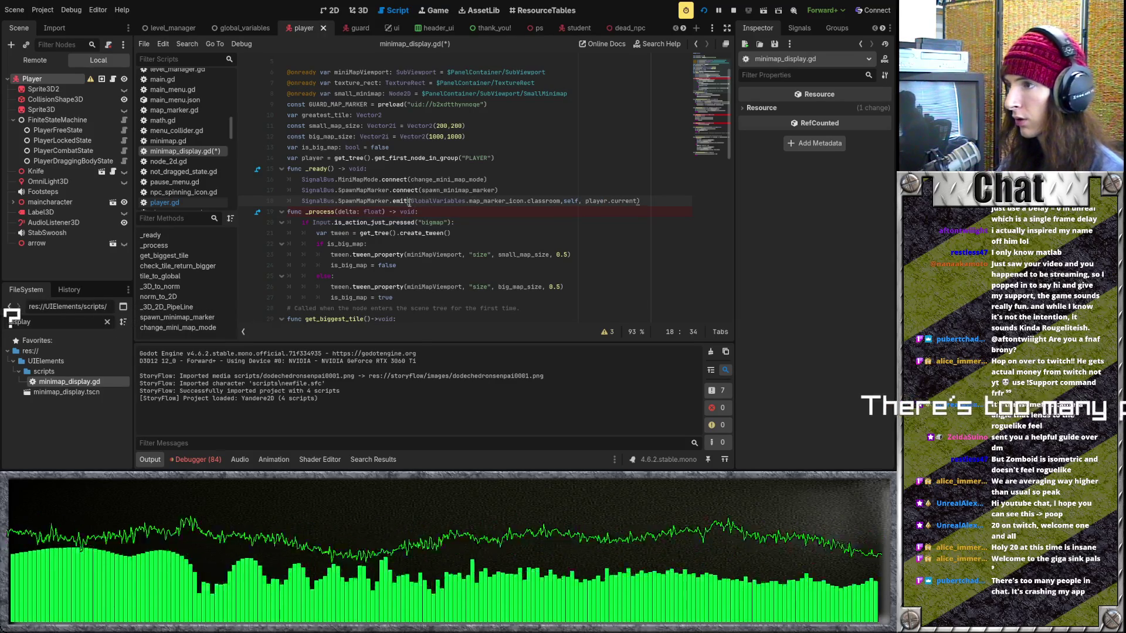
type("true ")
type(",")
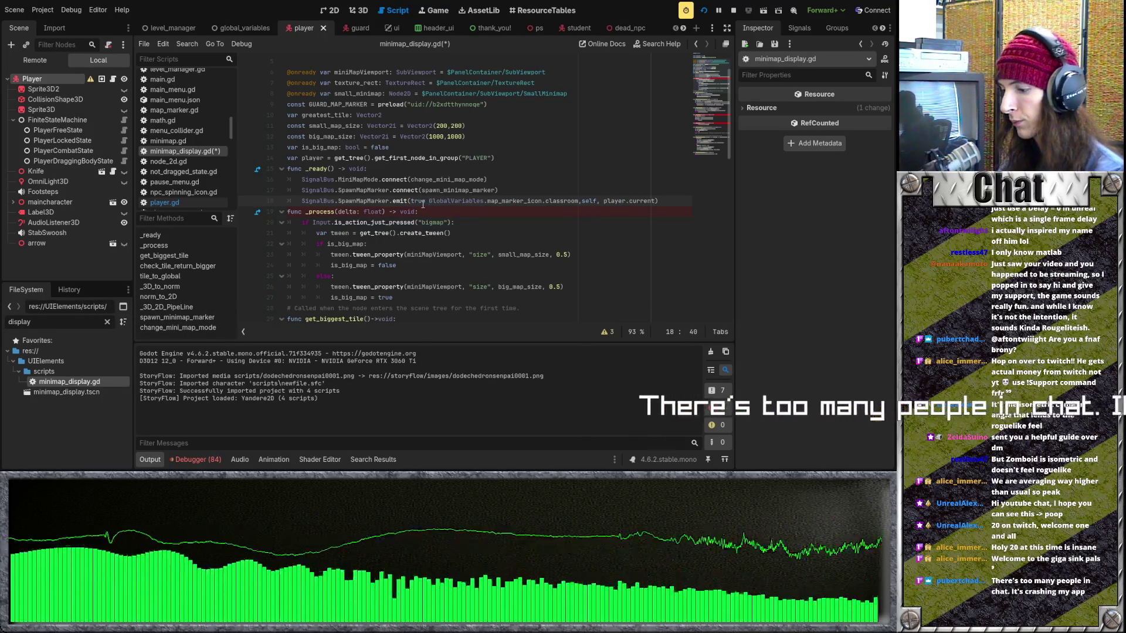
left_click(586, 201)
left_click(661, 201)
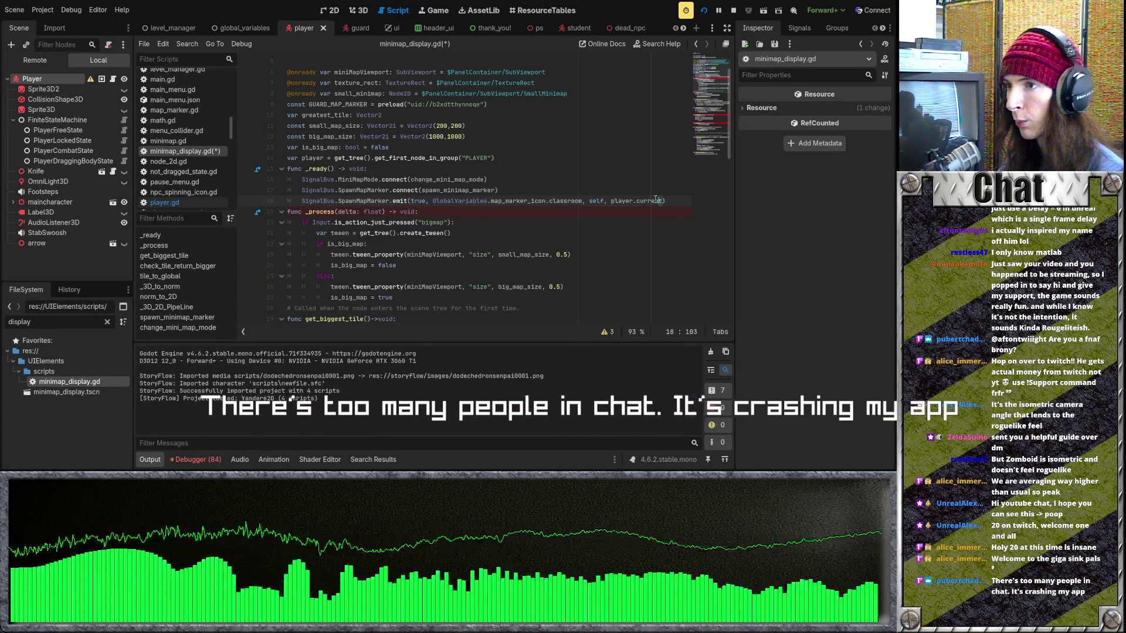
type("_class_location")
key("ctrl+s")
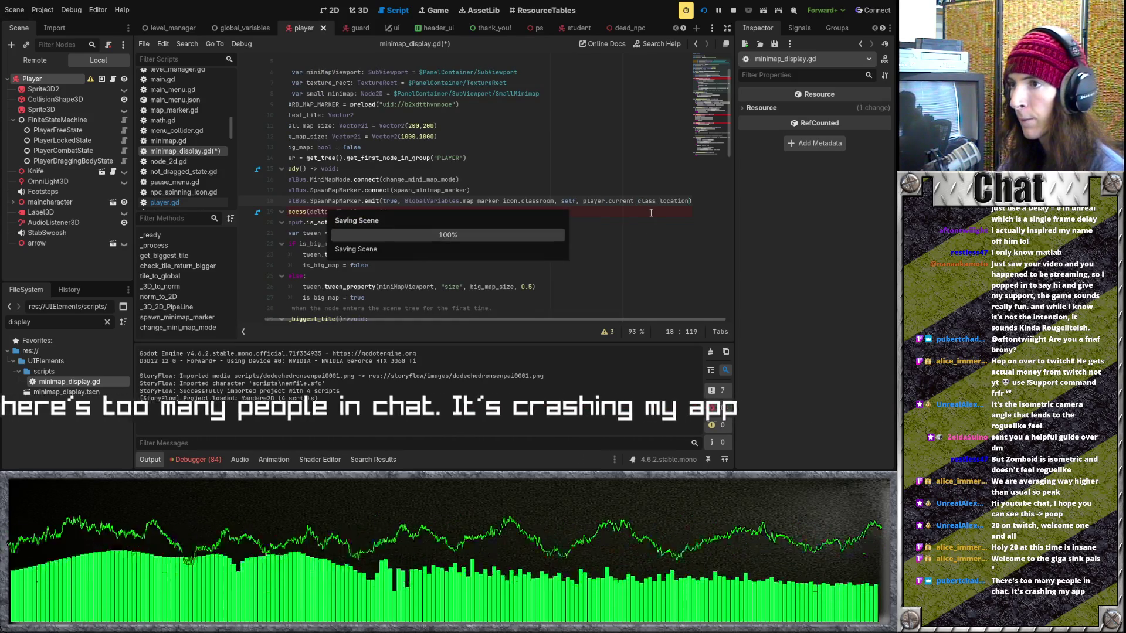
scroll(343, 269, "down", 2)
scroll(343, 270, "down", 10)
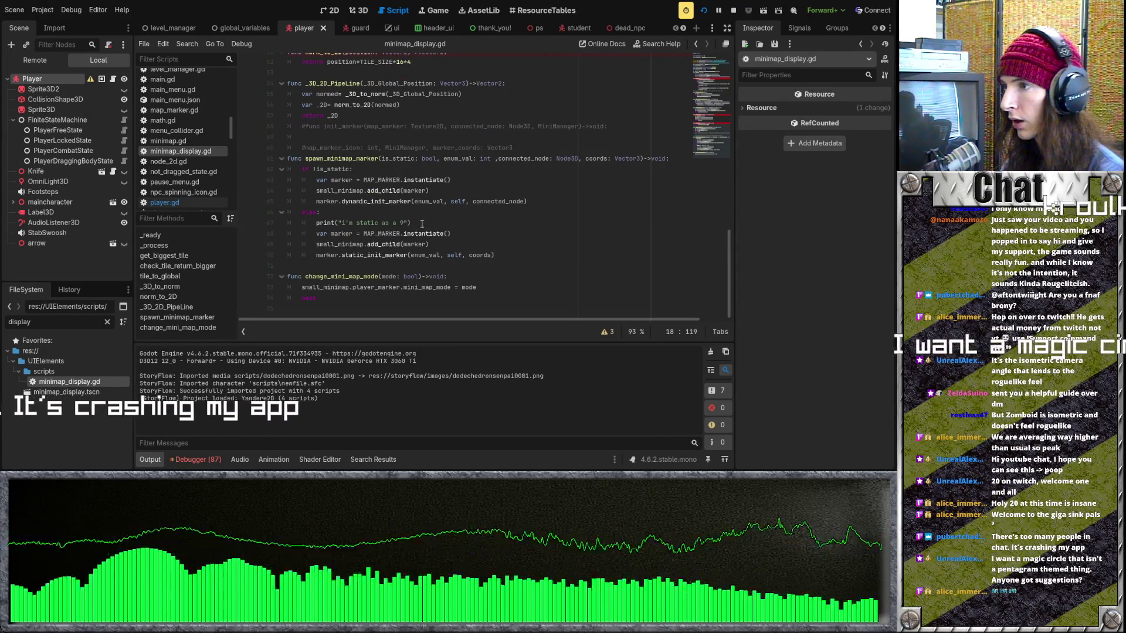
Select the print statement in spawn_minimap_marker
left_click_drag(411, 223, 303, 223)
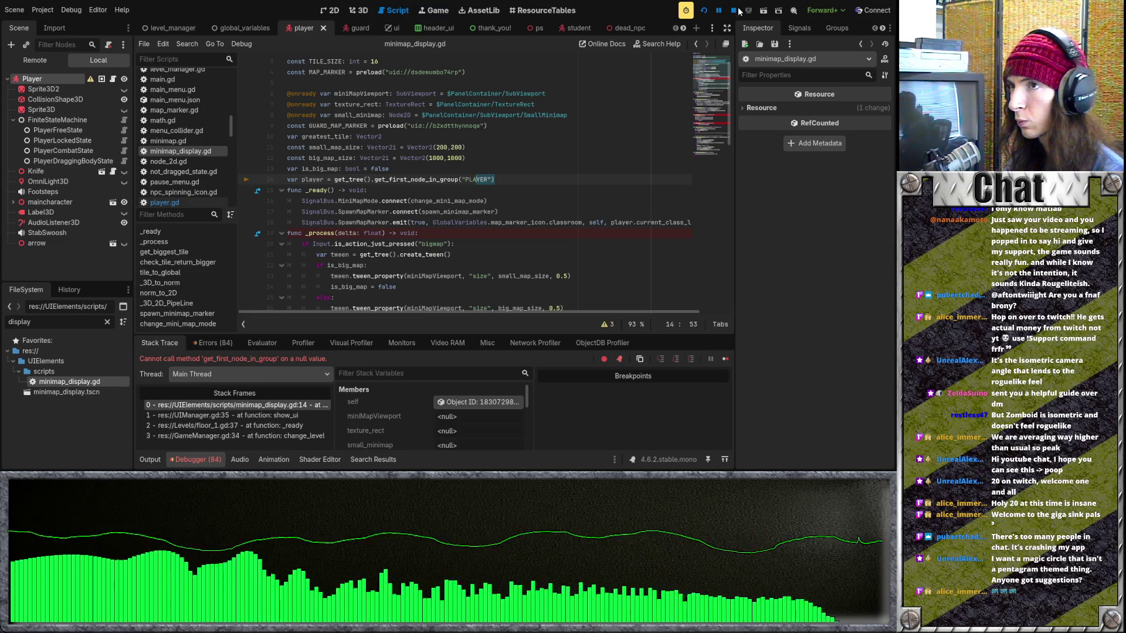
Stop the game, then undo _ready's edits until only its two signal connections remain
left_click(736, 10)
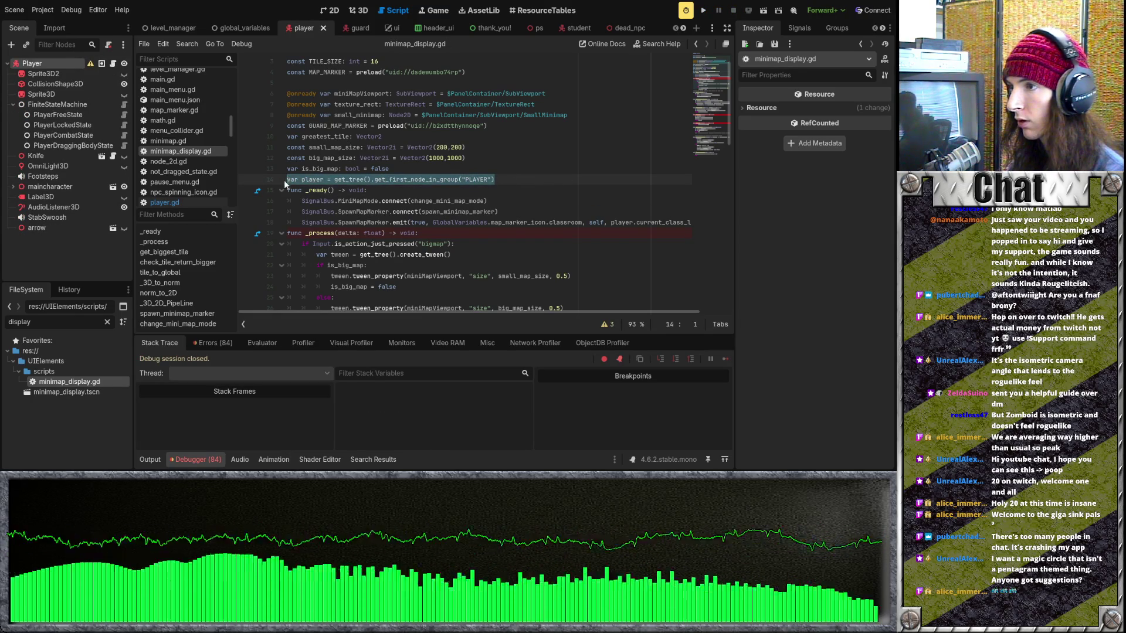
key("Return")
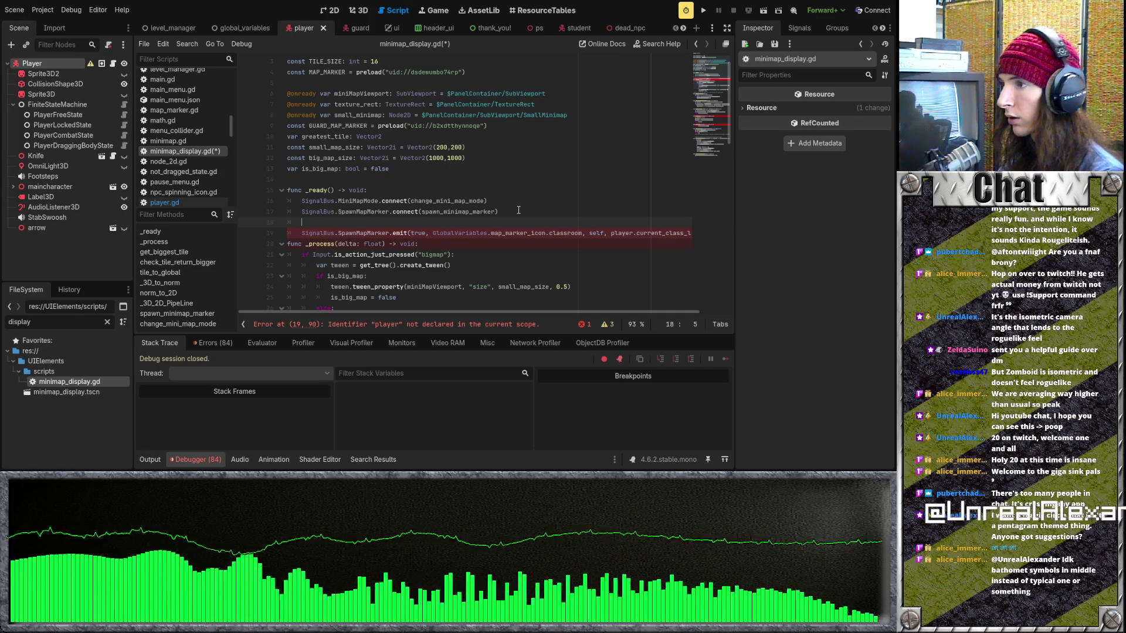
left_click(446, 181)
type("var player")
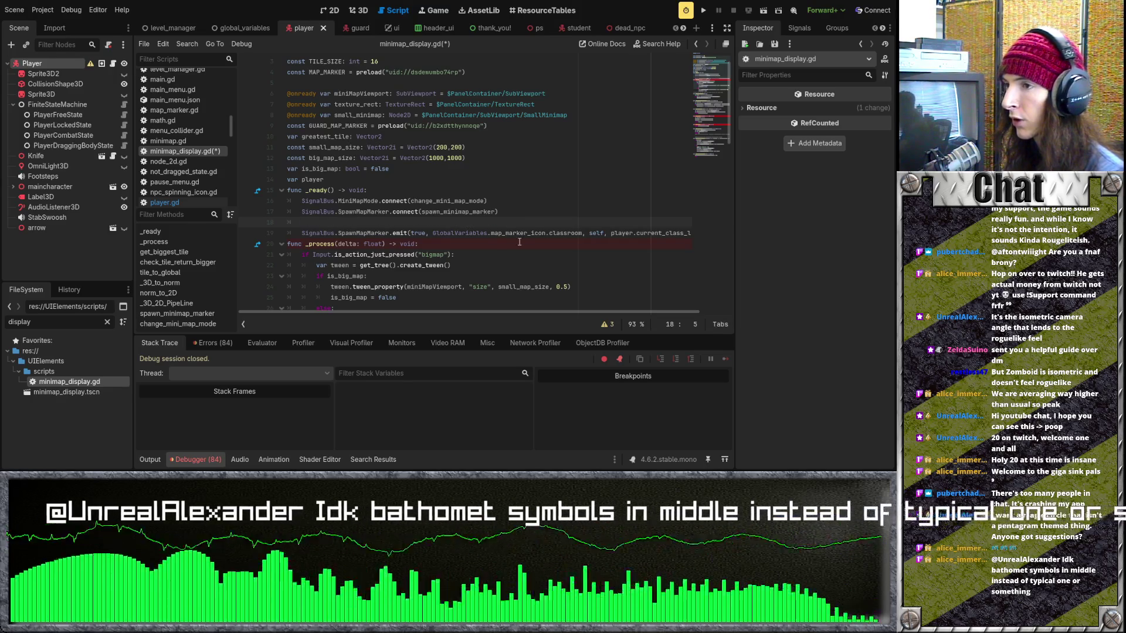
left_click(572, 230)
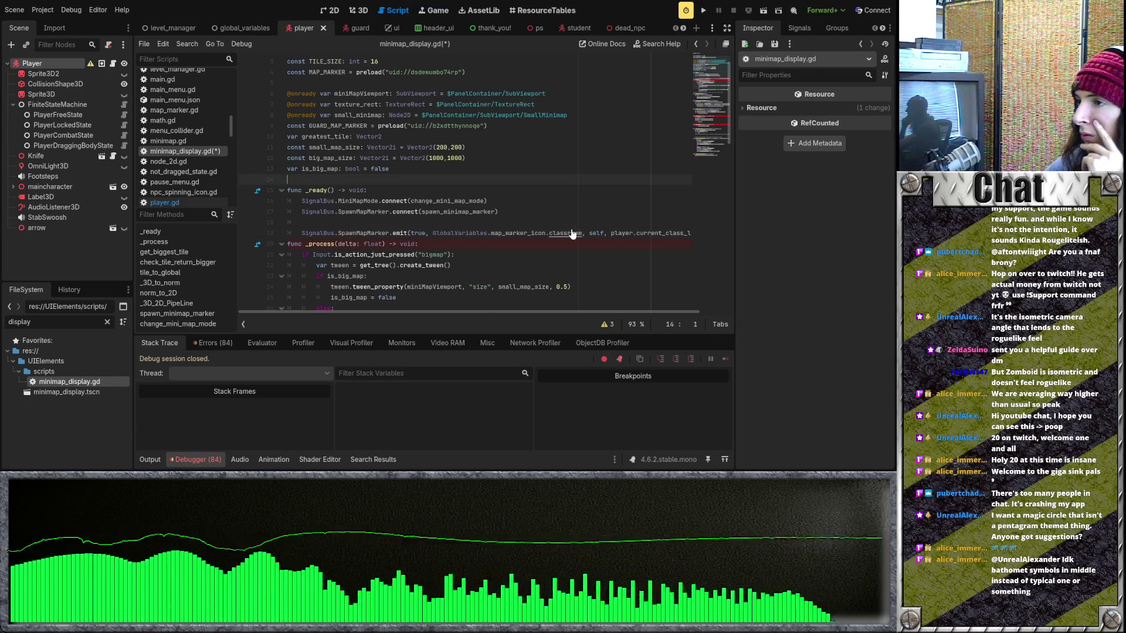
key("ctrl+z")
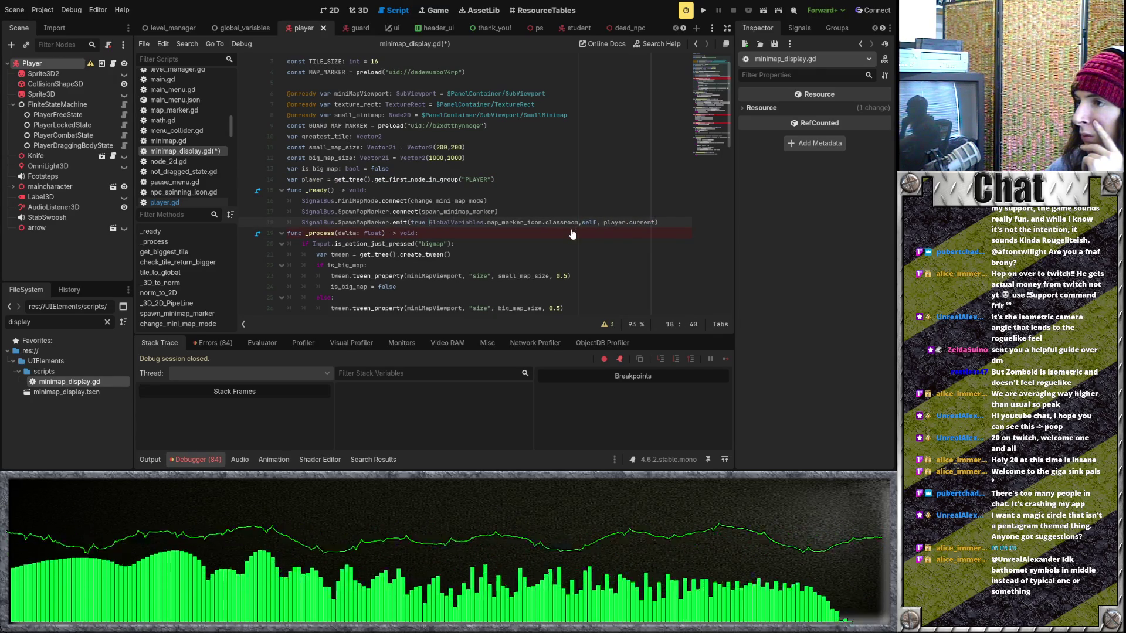
key("ctrl+z")
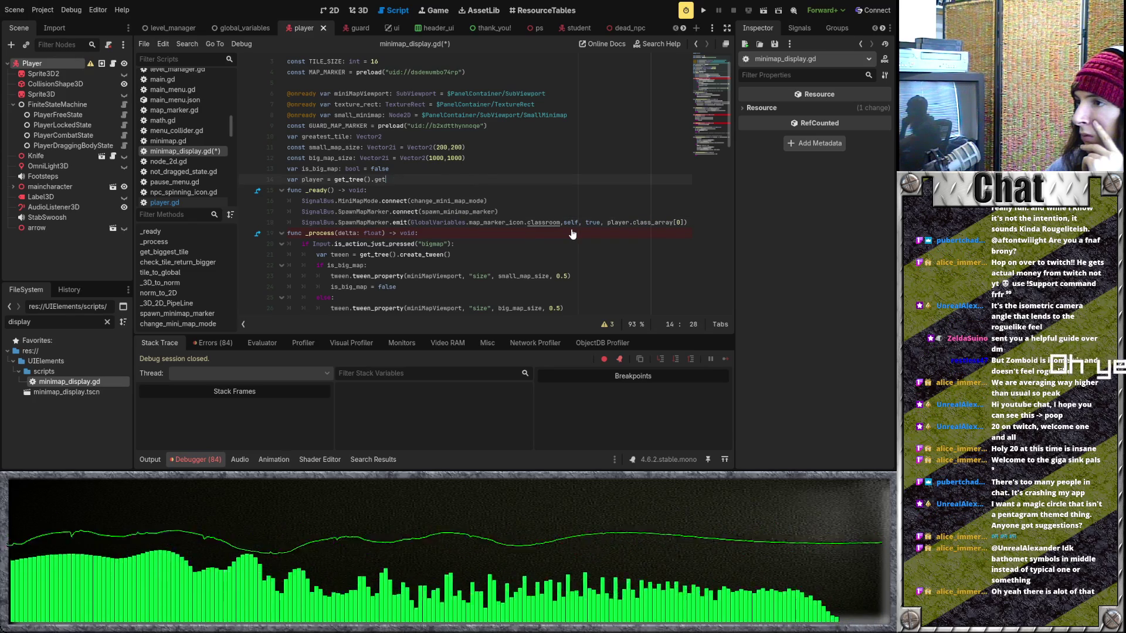
key("ctrl+z")
key("ctrl+z")
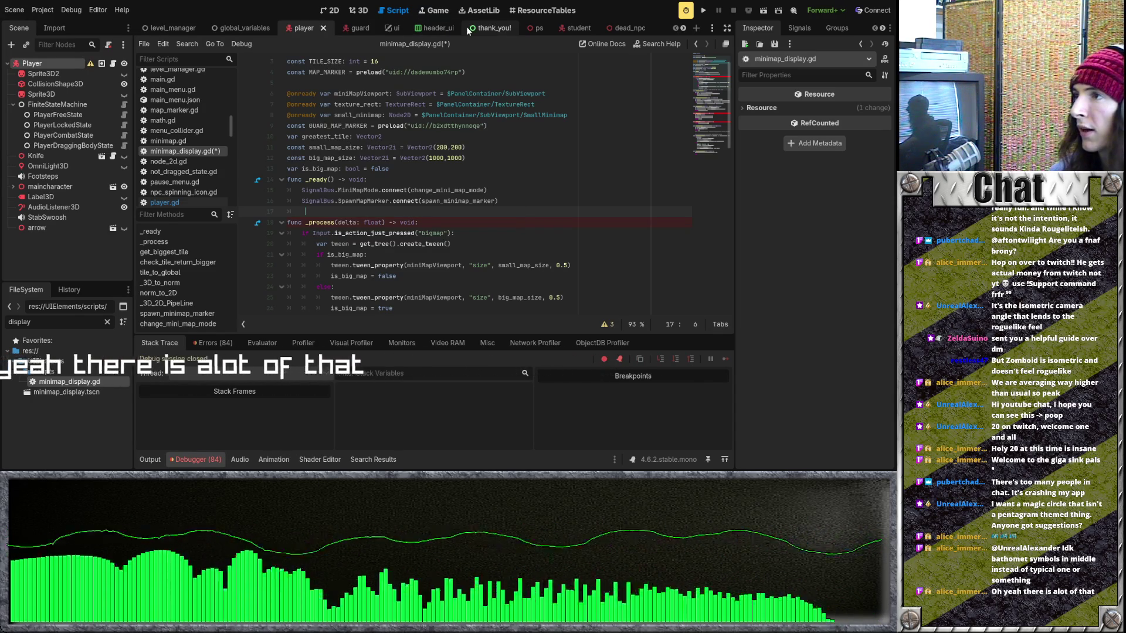
scroll(260, 31, "down", 10)
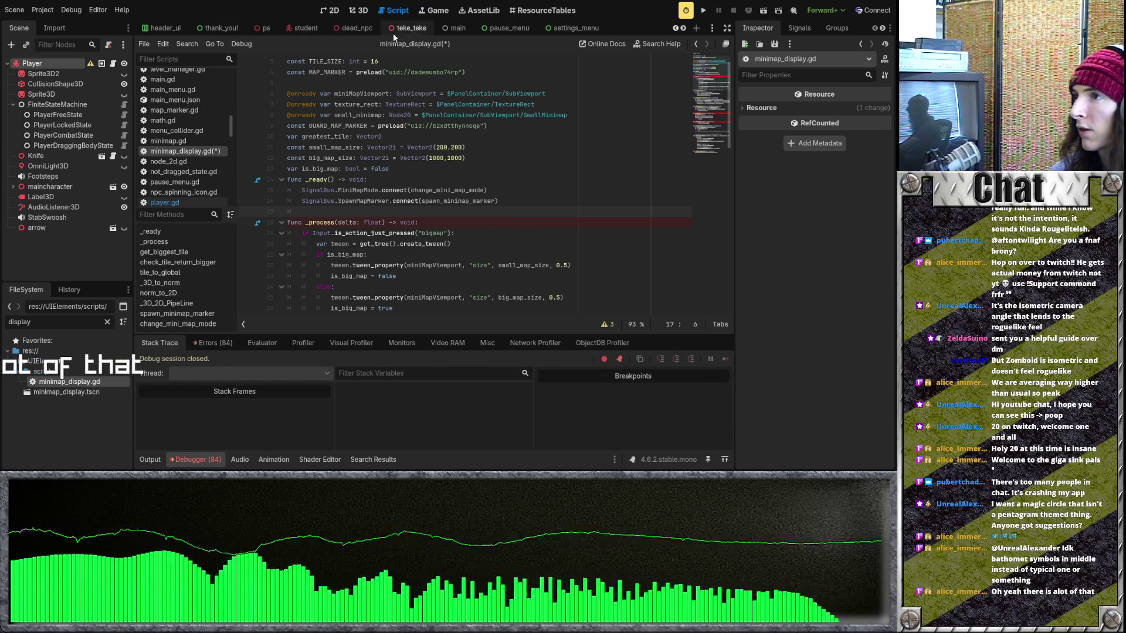
View the floor_1 level in 3D and select NavigationRegion3D2
left_click(449, 27)
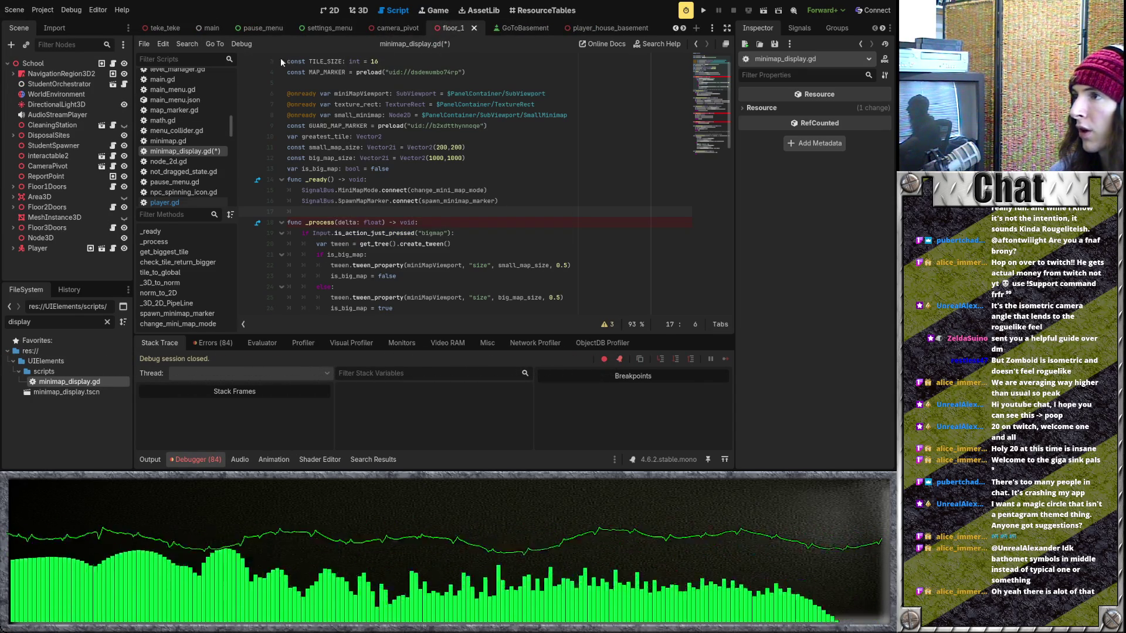
left_click(355, 12)
scroll(392, 132, "up", 10)
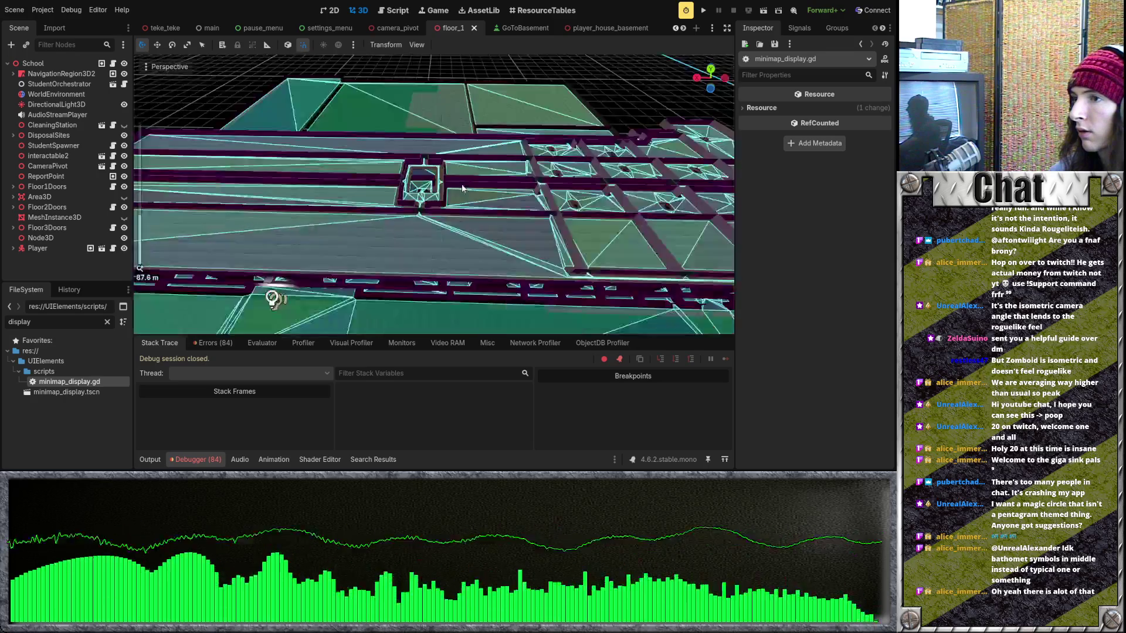
scroll(392, 132, "down", 5)
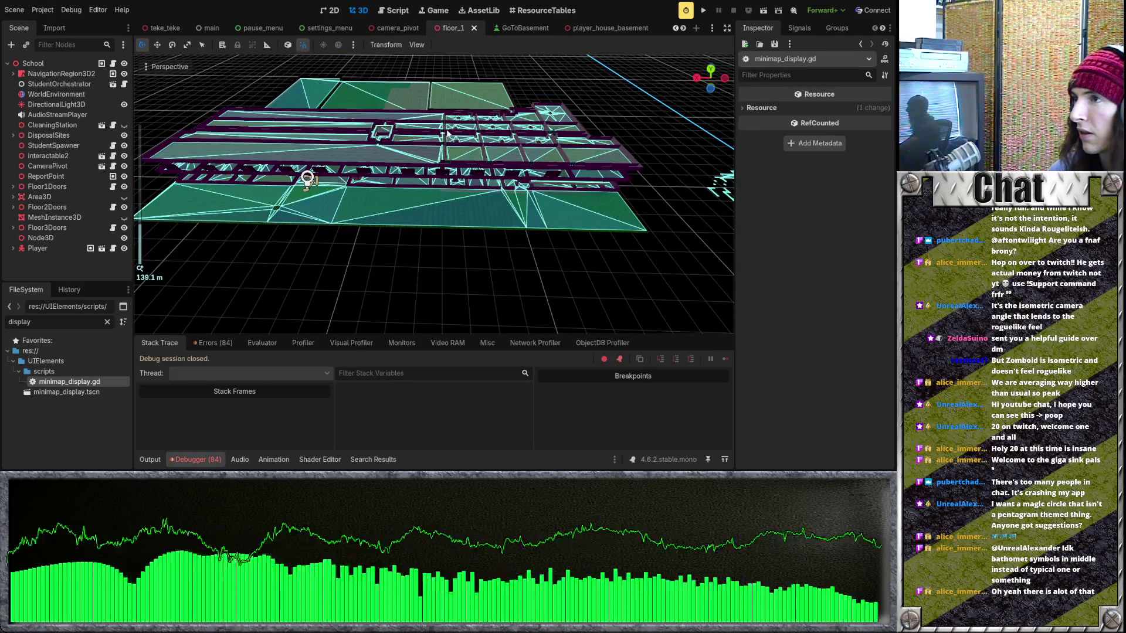
scroll(391, 168, "up", 3)
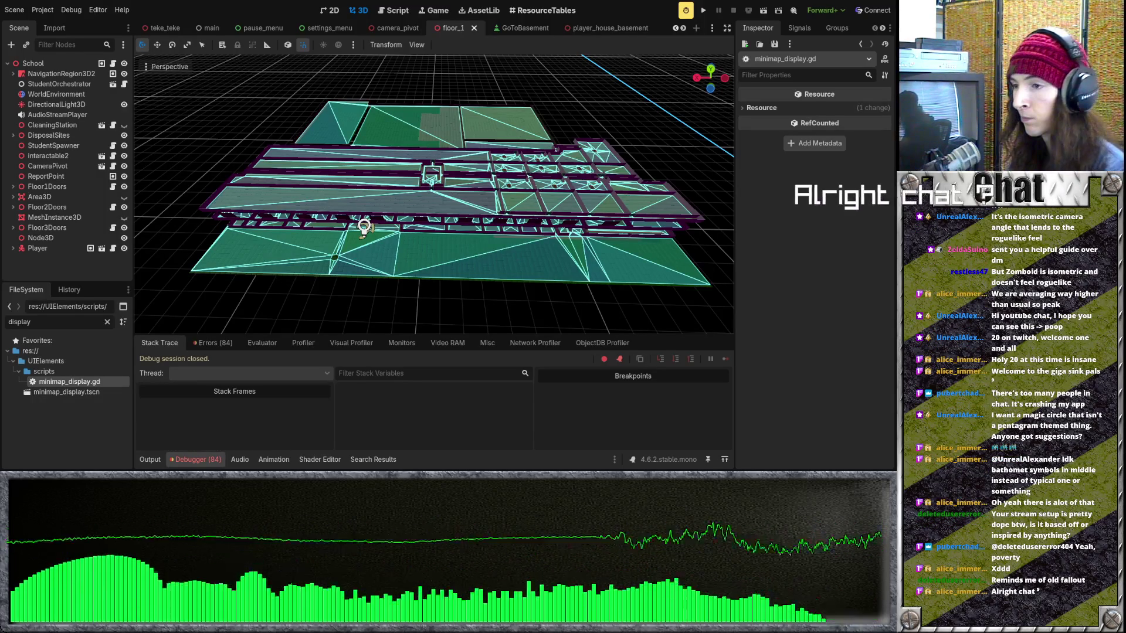
left_click(61, 73)
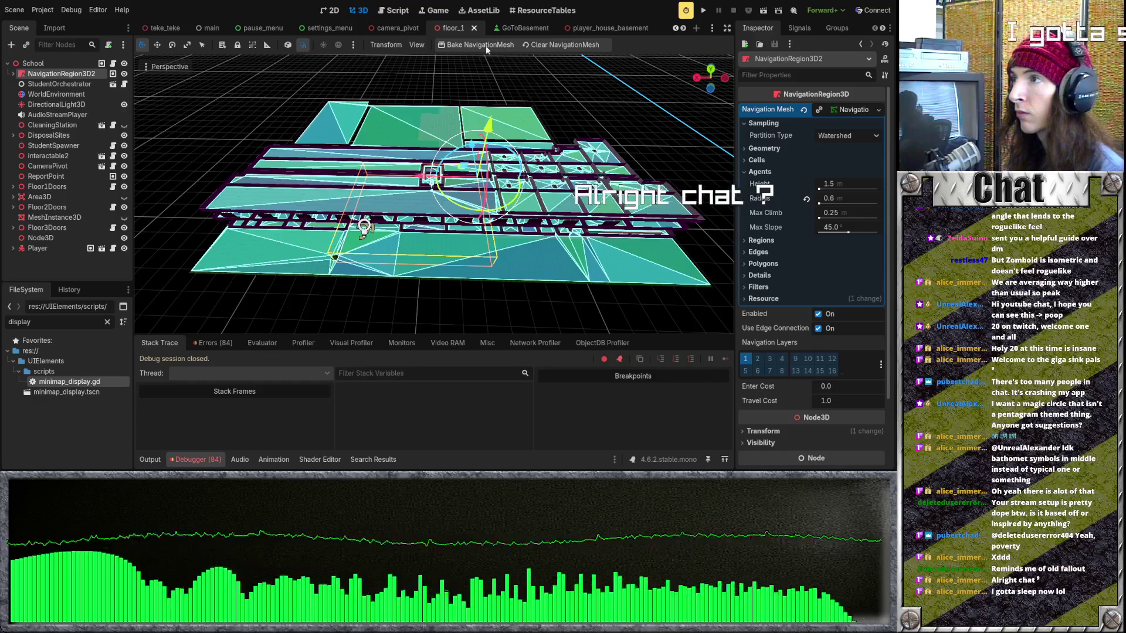
scroll(328, 30, "down", 5)
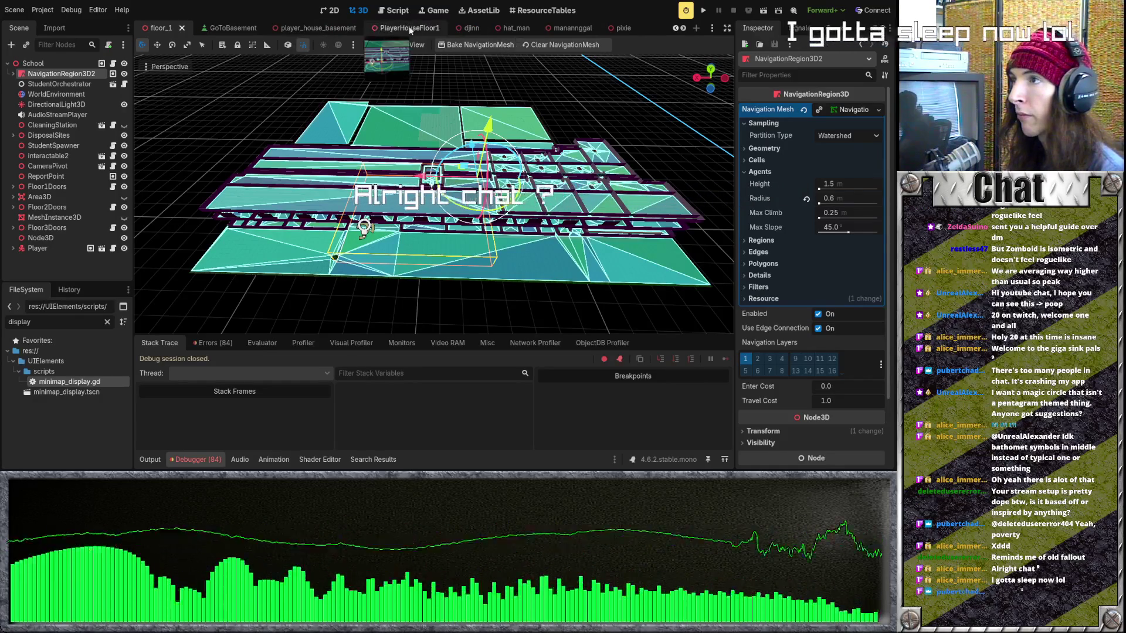
Open the player_house_basement scene and its Area3D's menu_collider.gd script
left_click(318, 30)
left_click(113, 63)
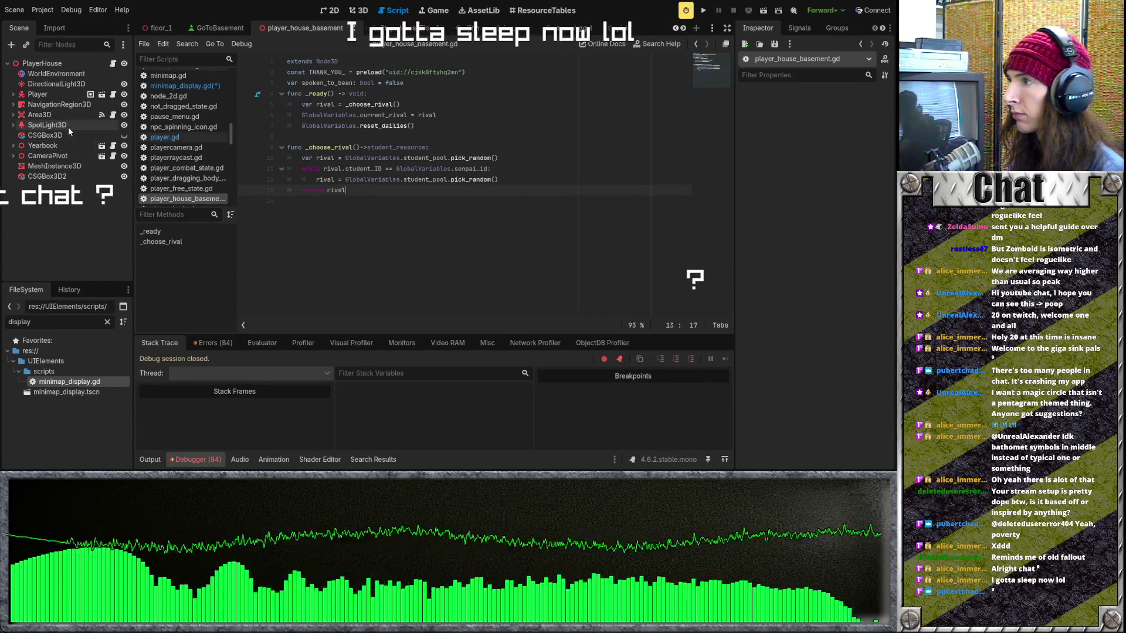
left_click(39, 114)
Move the close_ui() line to the top of _on_body_exited
left_click(113, 115)
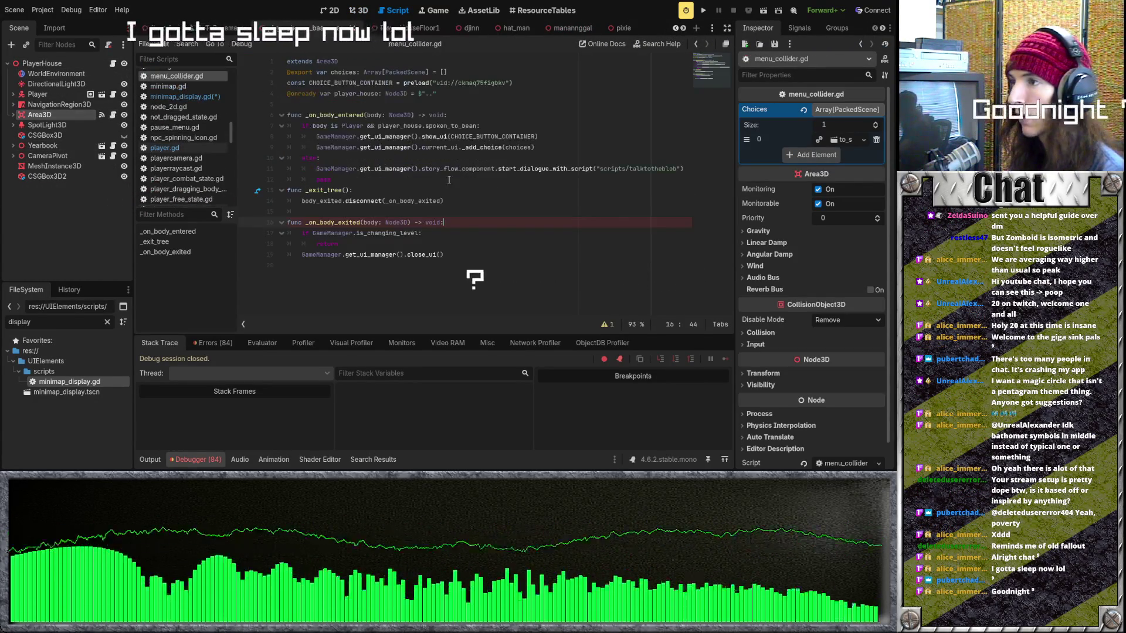
left_click(444, 233)
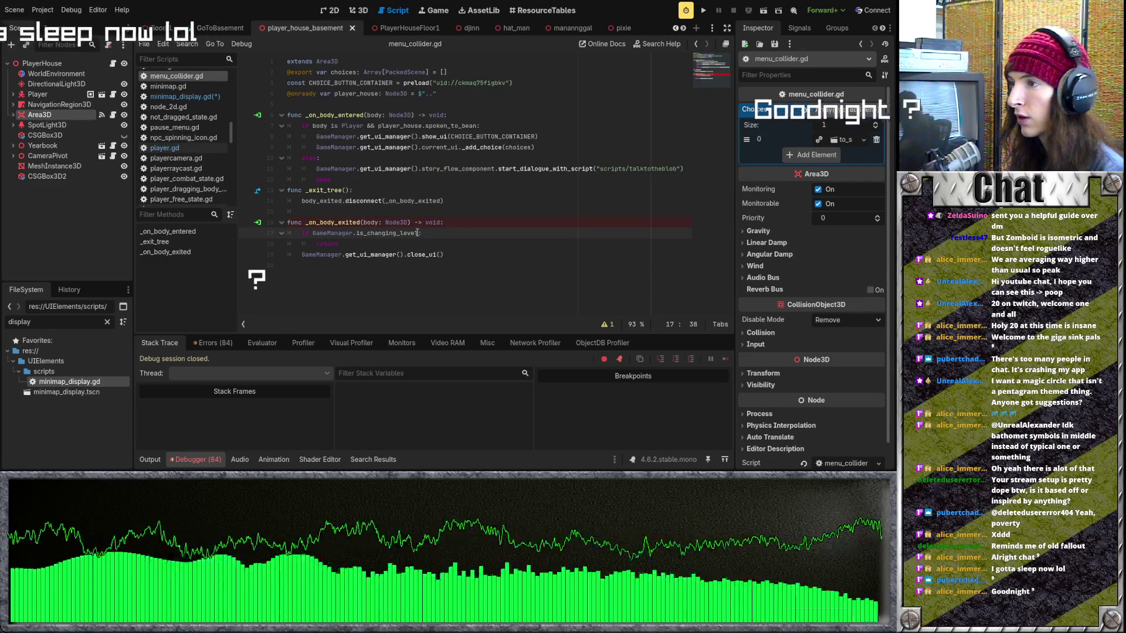
left_click_drag(444, 254, 302, 254)
key("ctrl+c")
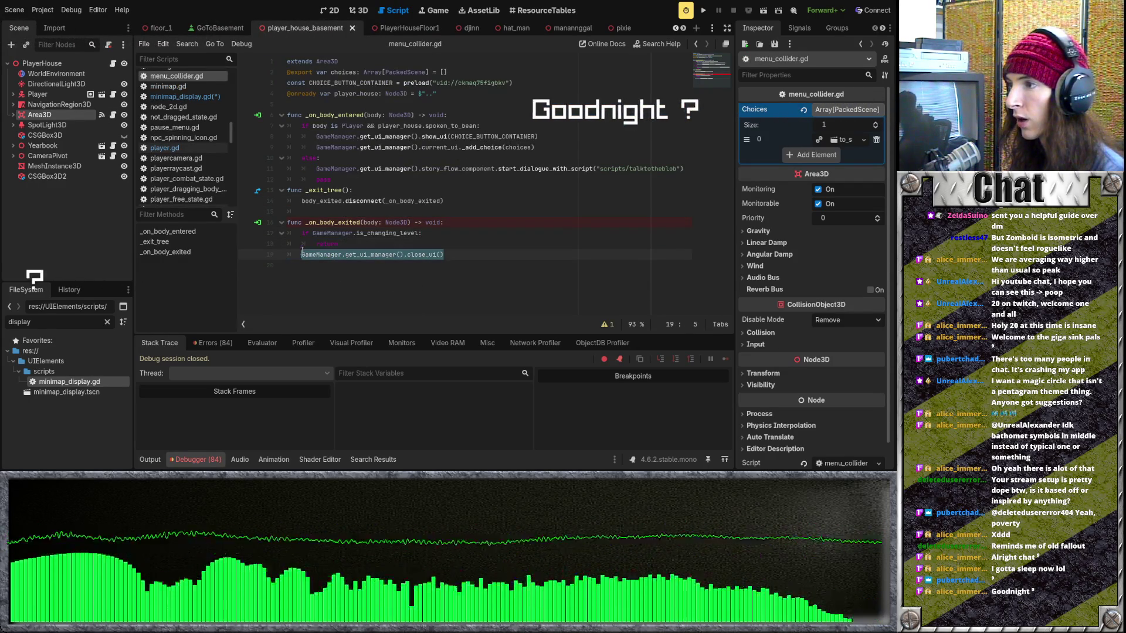
key("BackSpace")
left_click(452, 226)
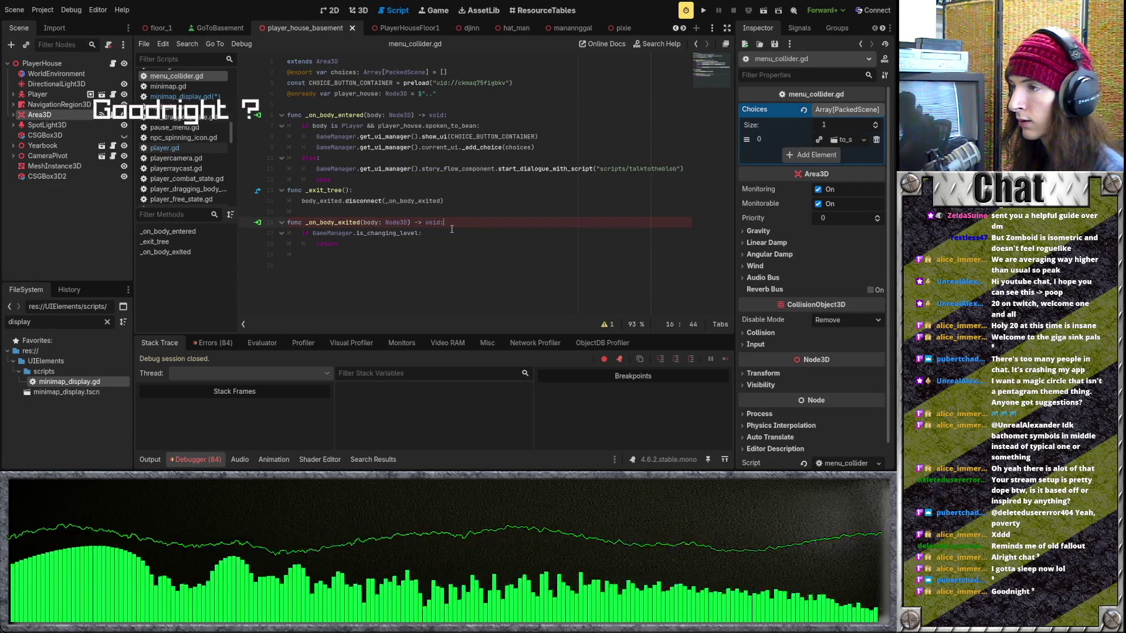
key("Return")
key("ctrl+v")
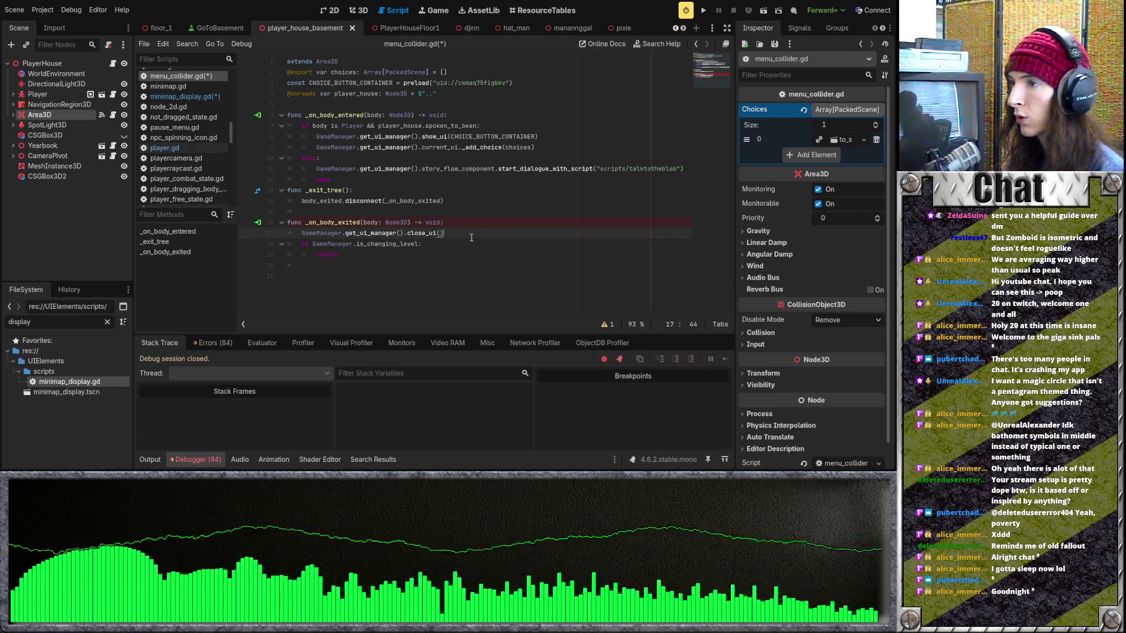
left_click(403, 222)
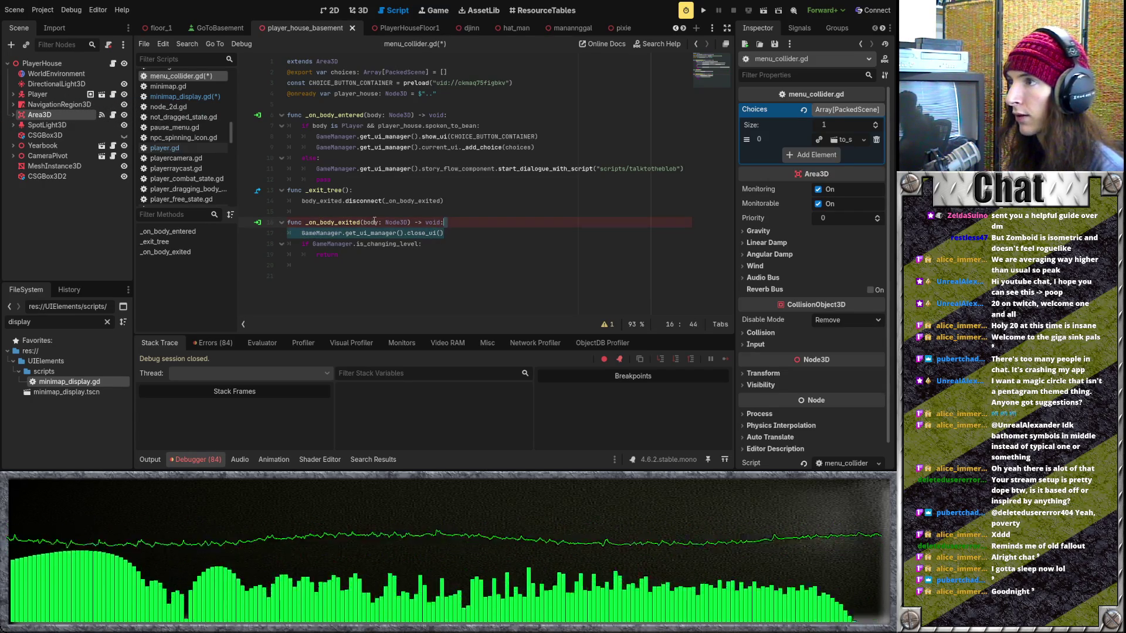
Clear the FileSystem file filter and review the return line in _on_body_exited
left_click(107, 322)
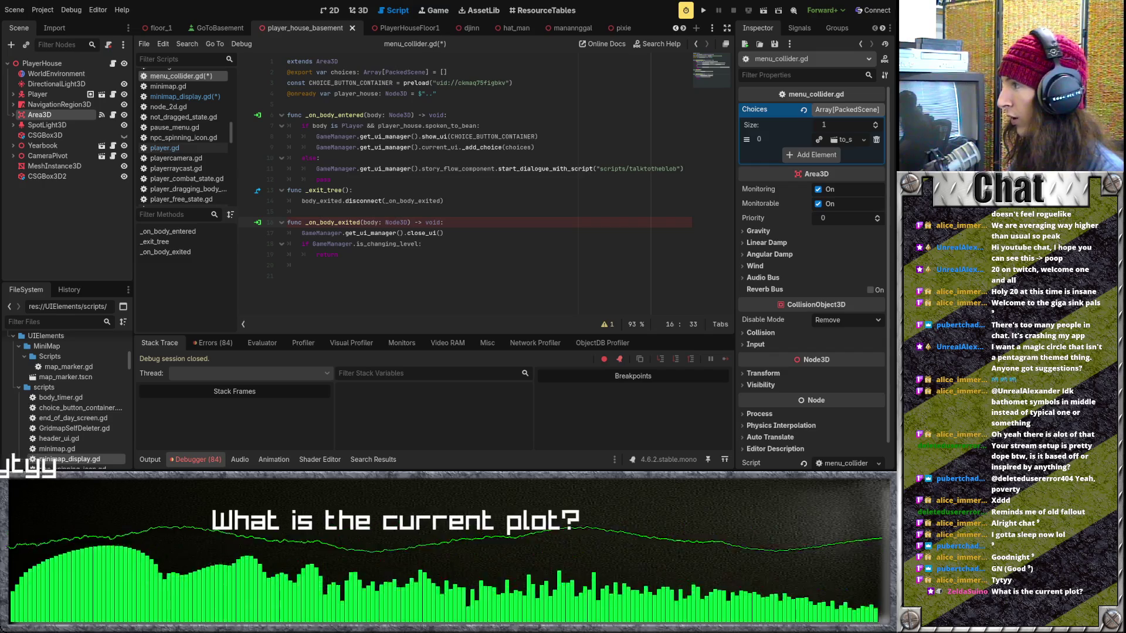
left_click(479, 256)
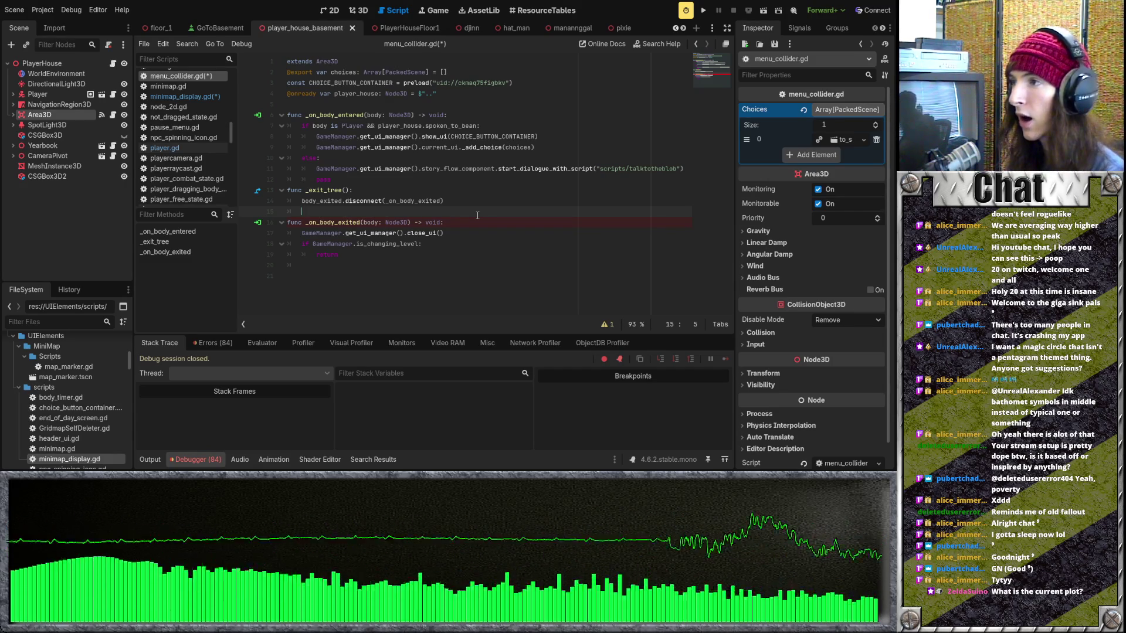
left_click(473, 220)
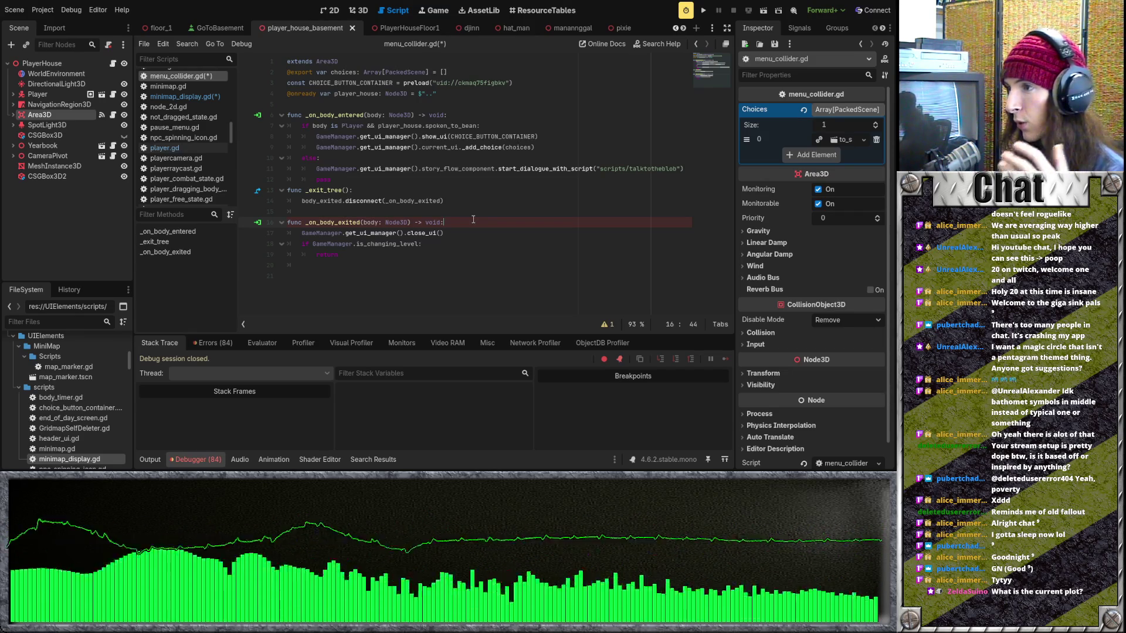
Undo the line move so close_ui() returns below the is_changing_level check
key("Return")
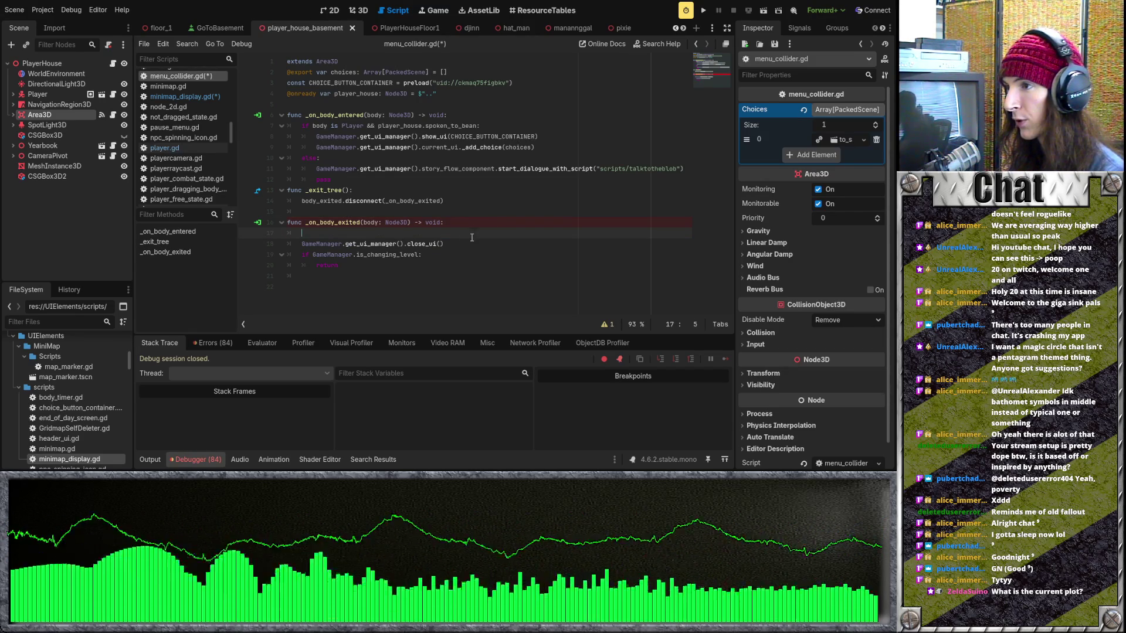
key("BackSpace")
left_click_drag(449, 236, 292, 235)
left_click_drag(460, 248, 295, 249)
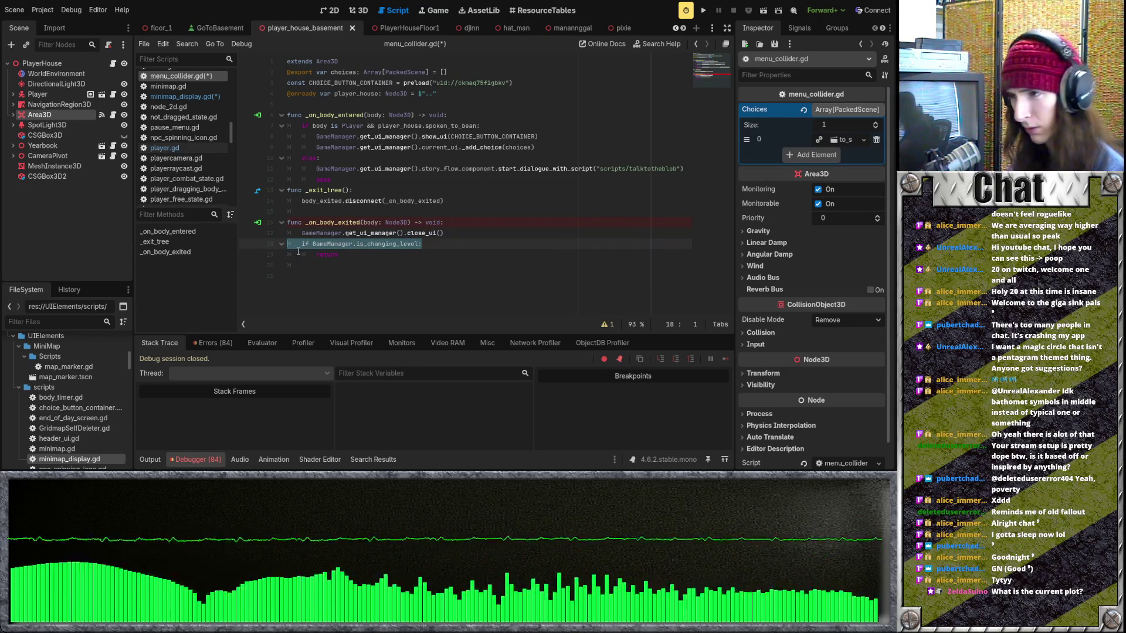
left_click(411, 259)
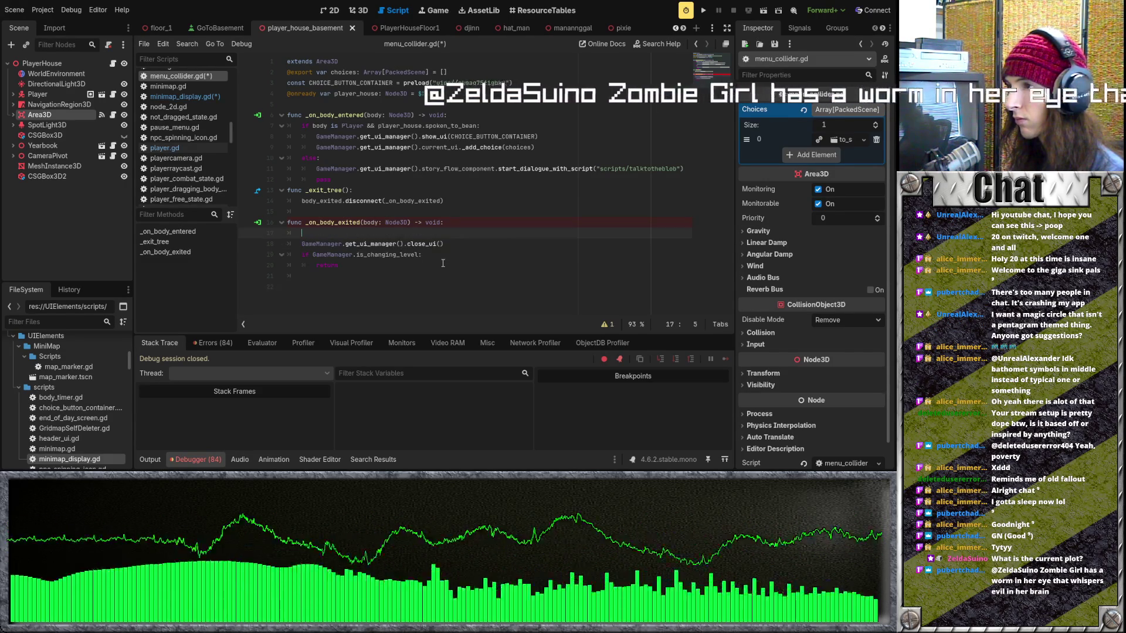
key("Up")
key("Up")
key("ctrl+shift+k")
key("ctrl+z")
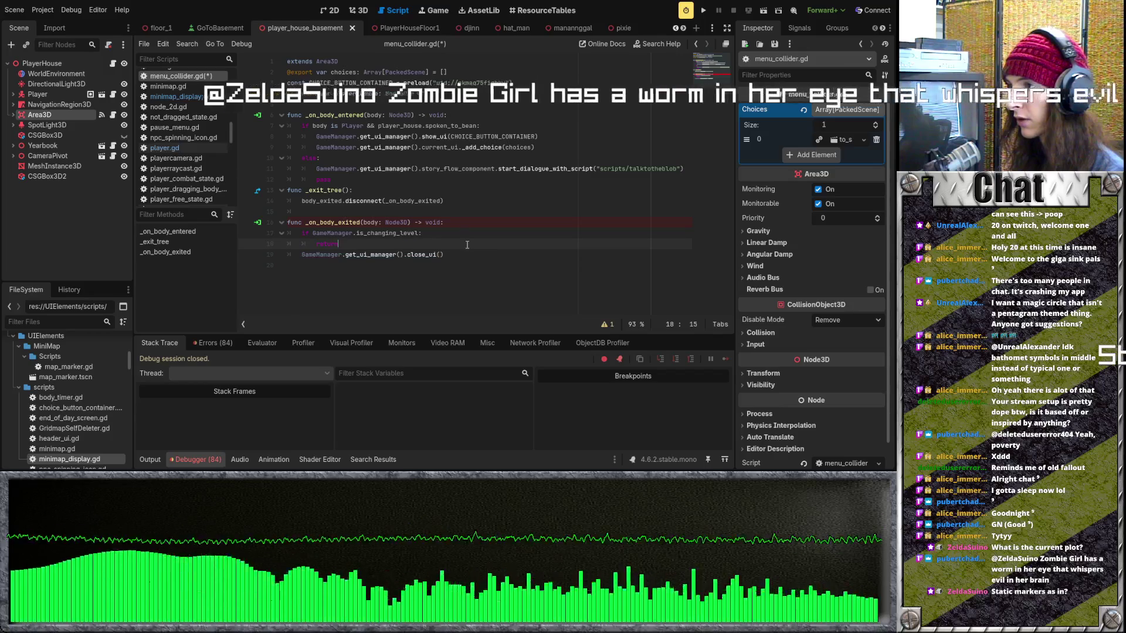
Inspect the exported choices declaration and expand Choices element 0 to open ToSchoolButton
left_click(418, 190)
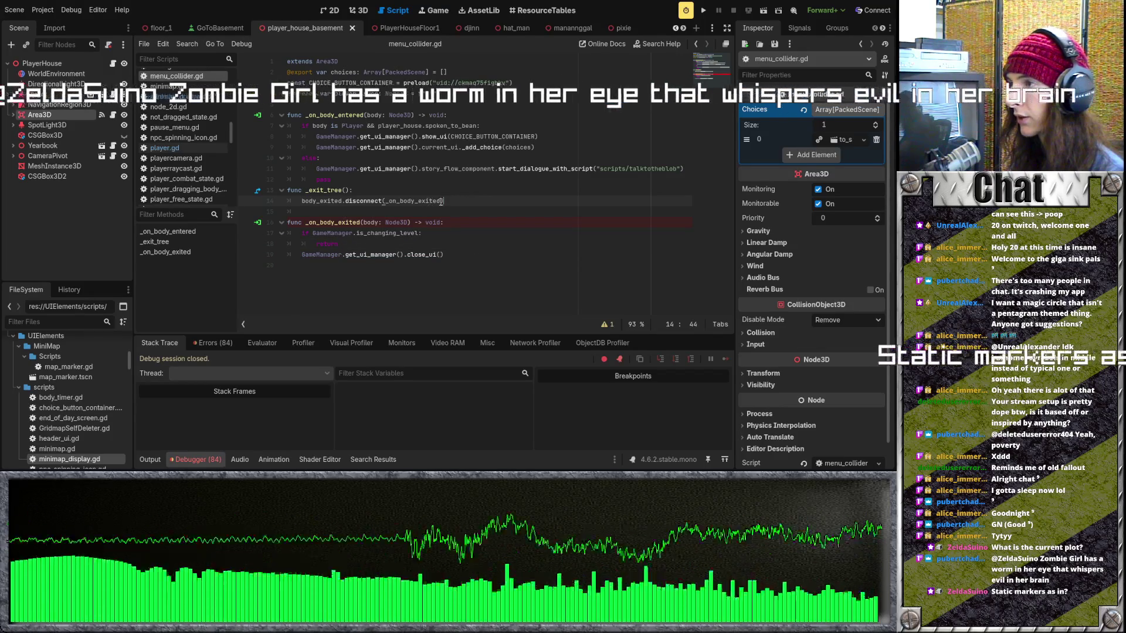
left_click(418, 183)
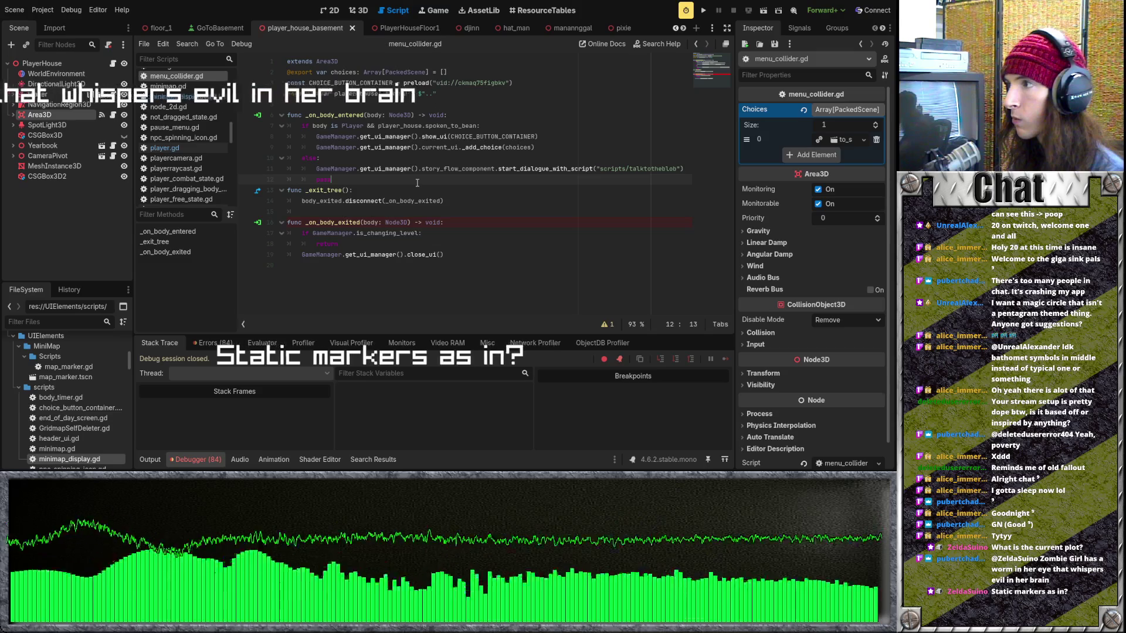
left_click(454, 72)
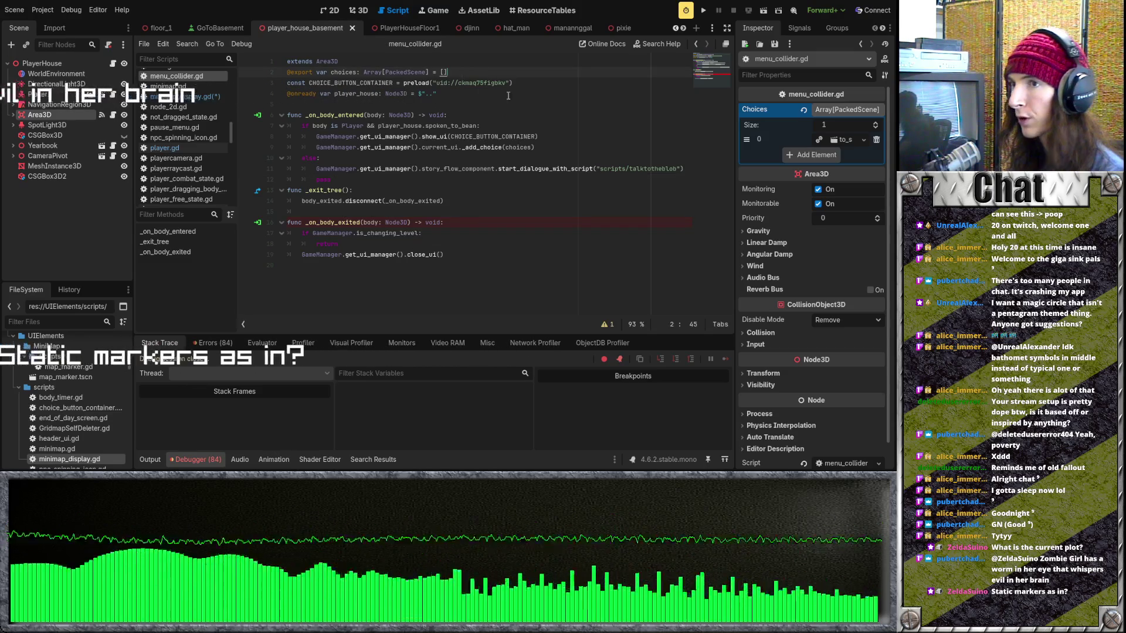
left_click(834, 136)
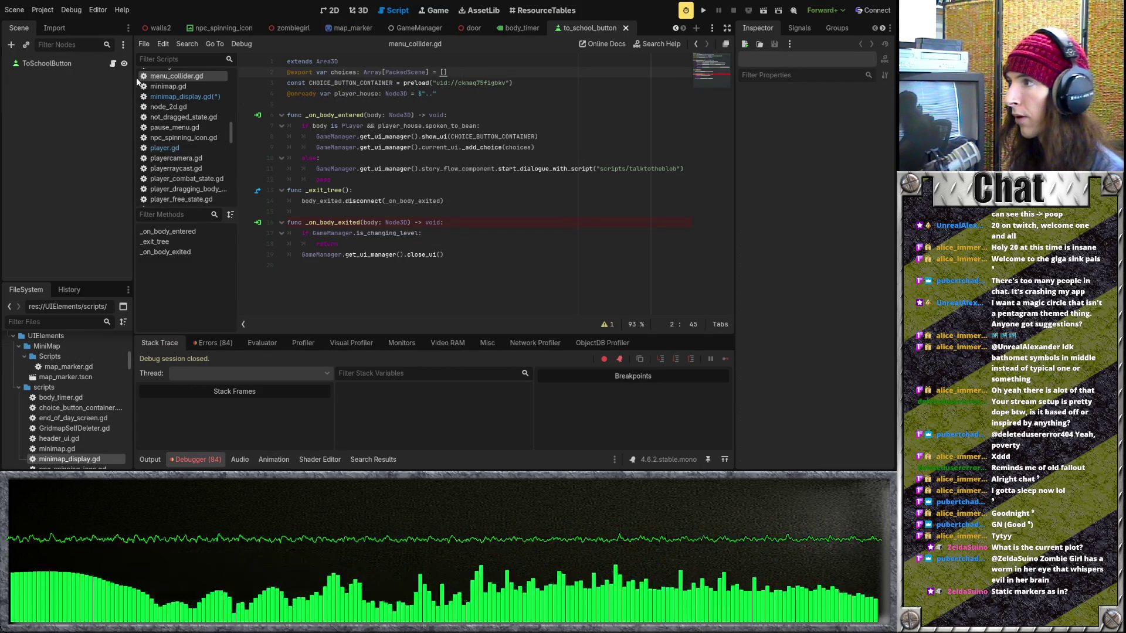
Insert a GameManager.get_ui_manager() call above change_level in _on_button_pressed, then filter files for the player HUD
left_click(421, 93)
key("Delete")
left_click(467, 109)
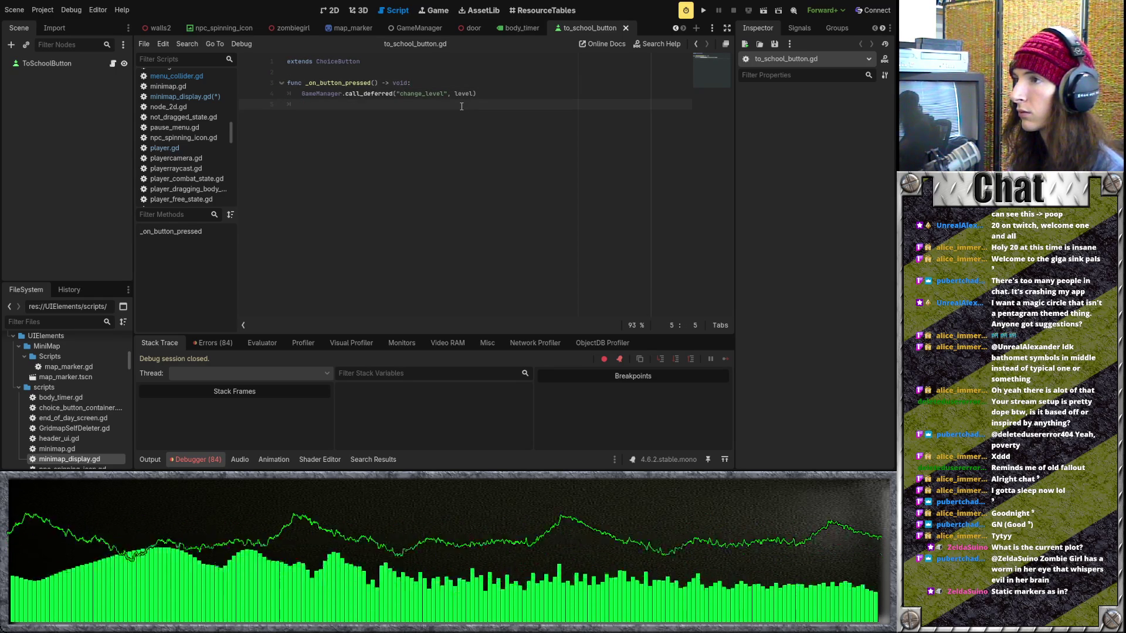
left_click(445, 94)
key("Return")
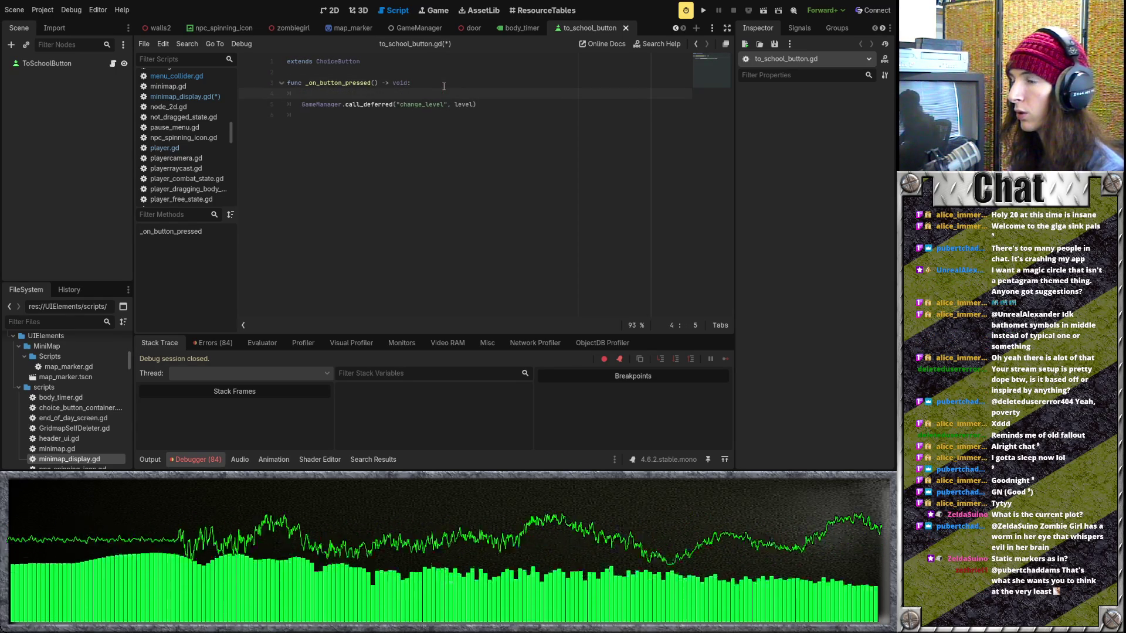
type("GameManager.get")
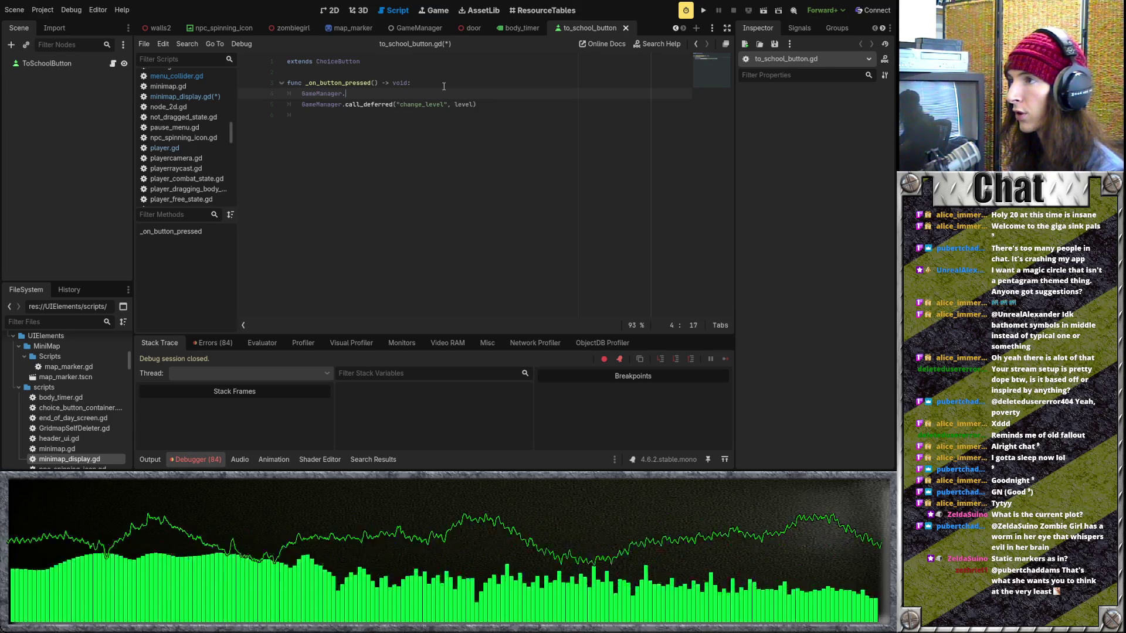
key("Return")
type(".change")
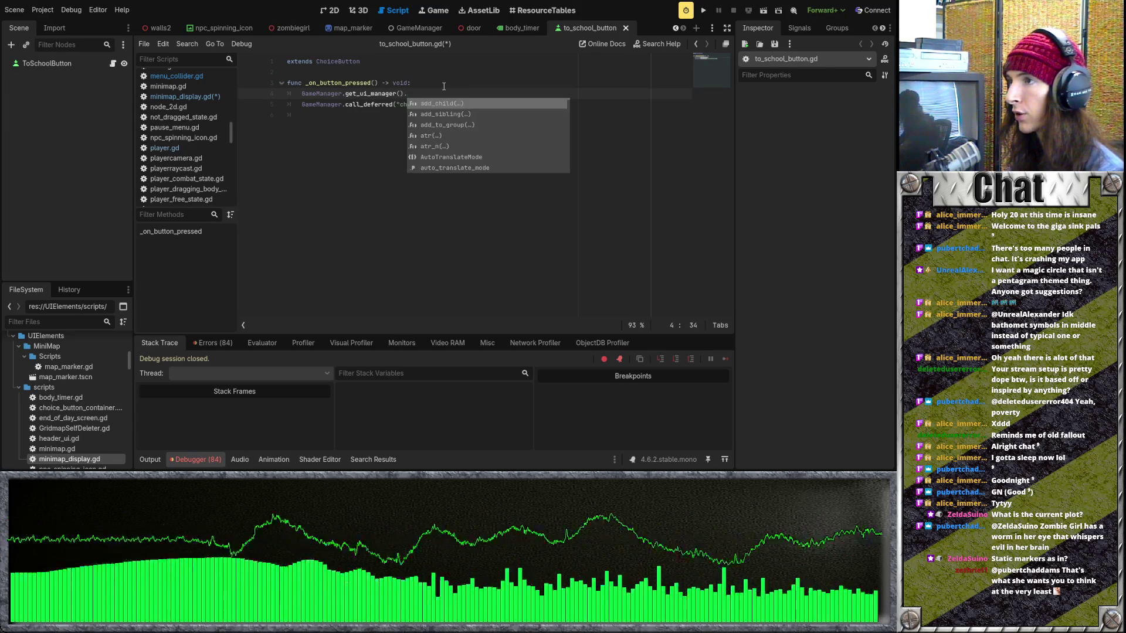
type("_")
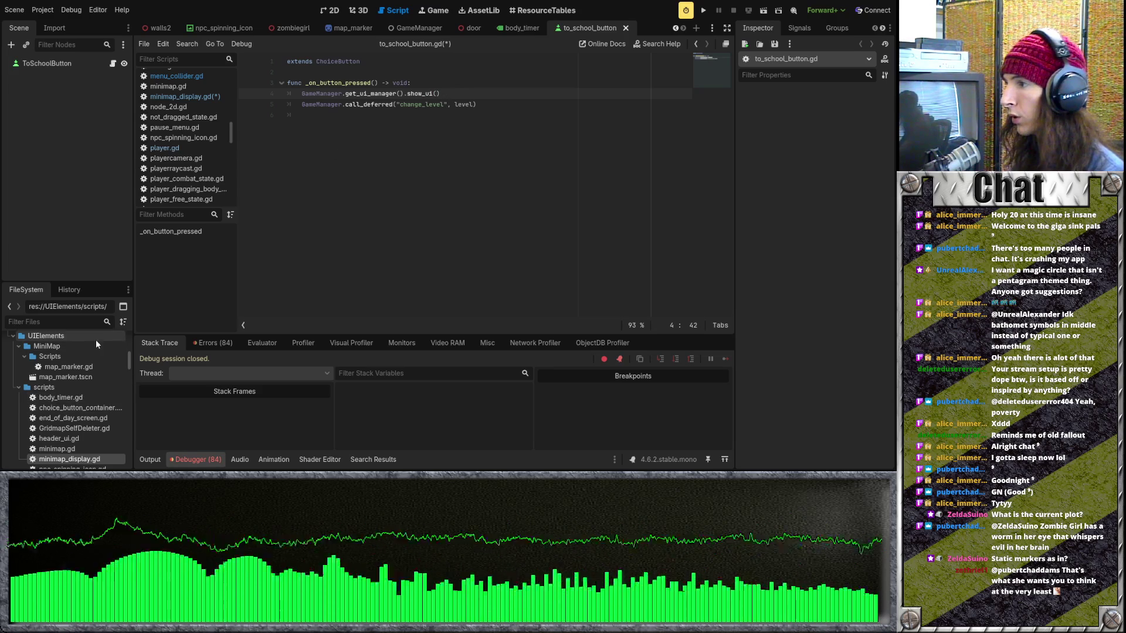
left_click(88, 323)
type("header")
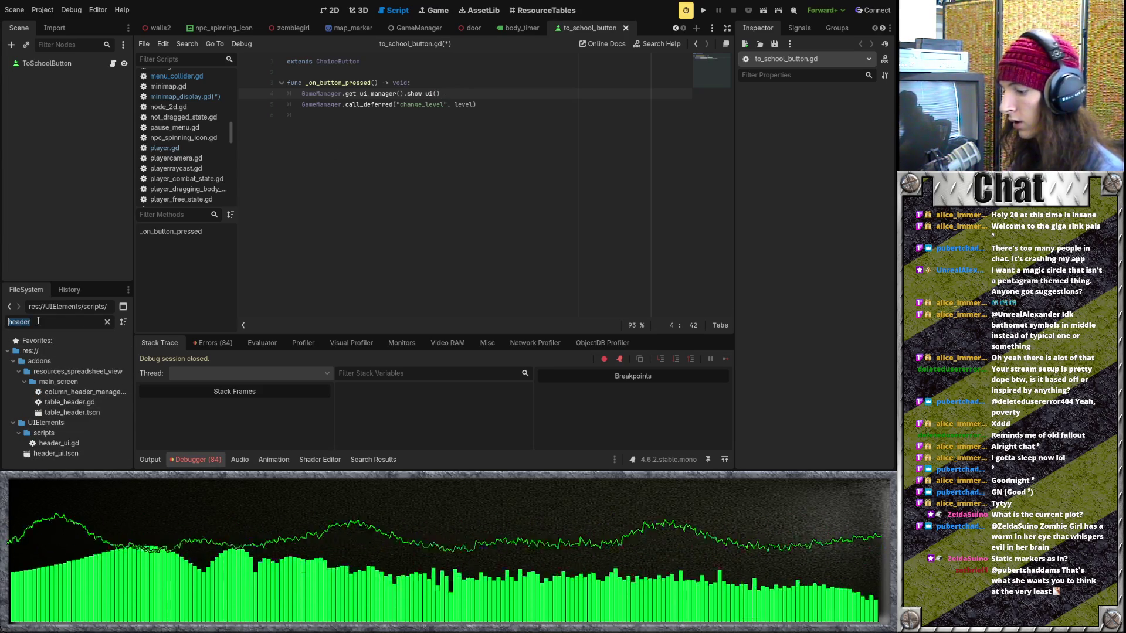
type("player_hud")
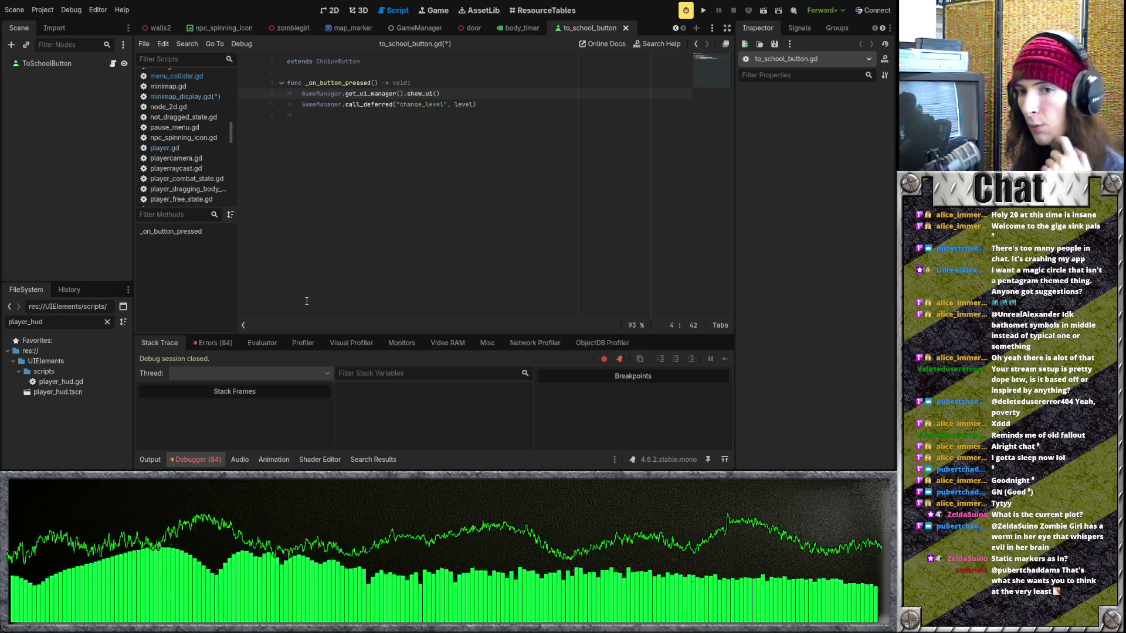
Drag player_hud.tscn in as a PLAYER_HUD preload constant, pass PLAYER_HUD to show_ui(), and save
mouse_move(57, 391)
left_mouse_down()
mouse_move(367, 100)
mouse_move(364, 73)
left_mouse_up()
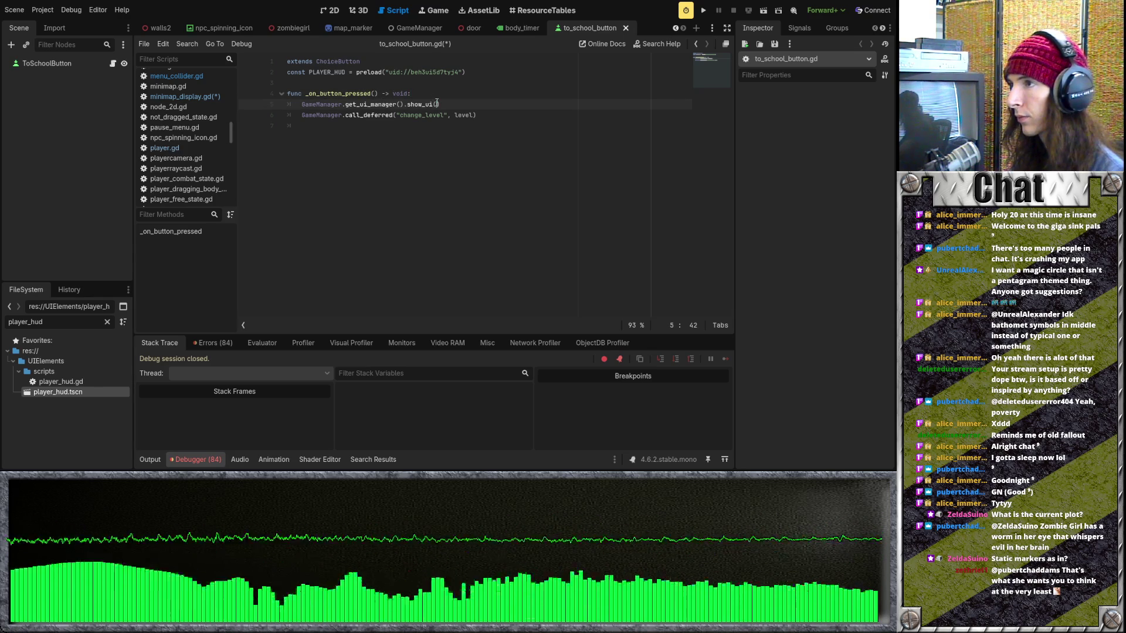
type("PLAYER")
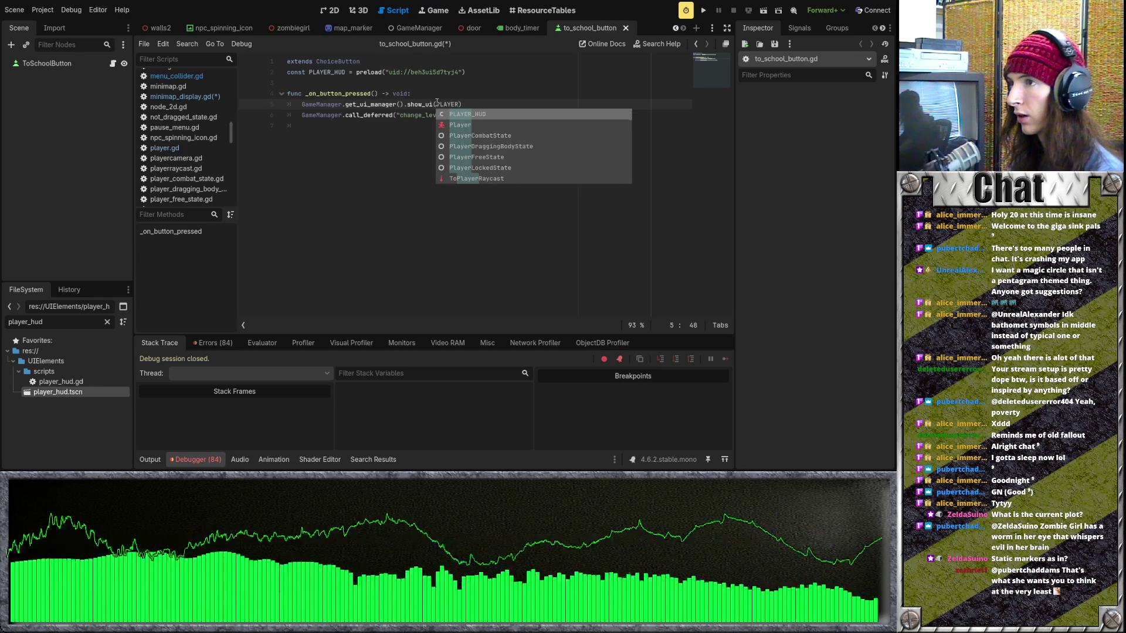
key("Return")
key("ctrl+s")
key("End")
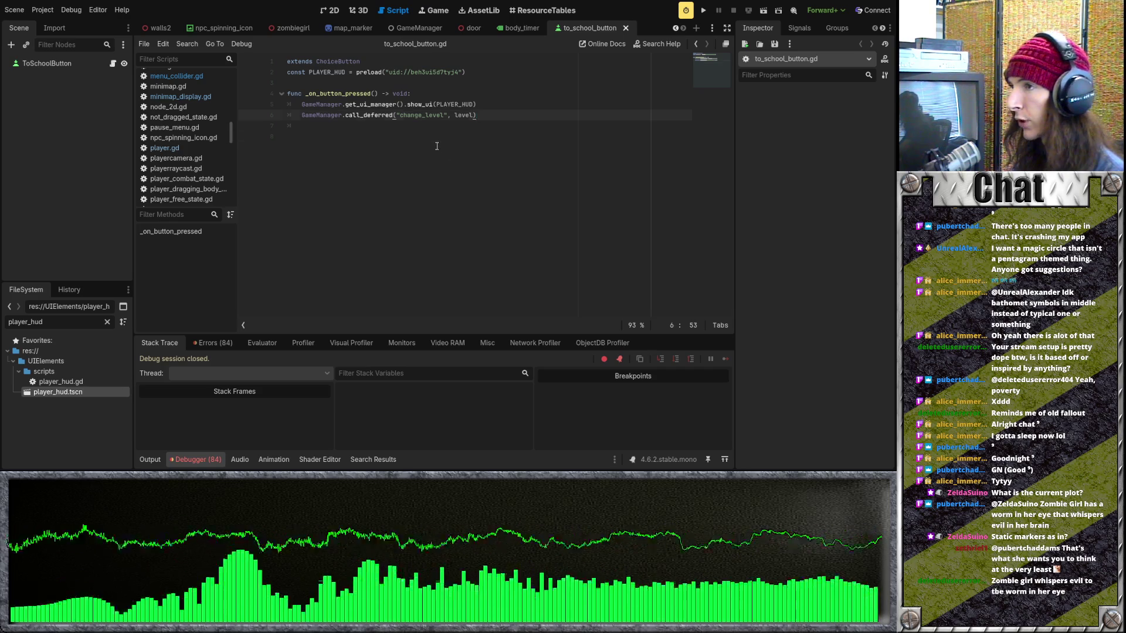
left_click(408, 83)
key("BackSpace")
key("BackSpace")
key("BackSpace")
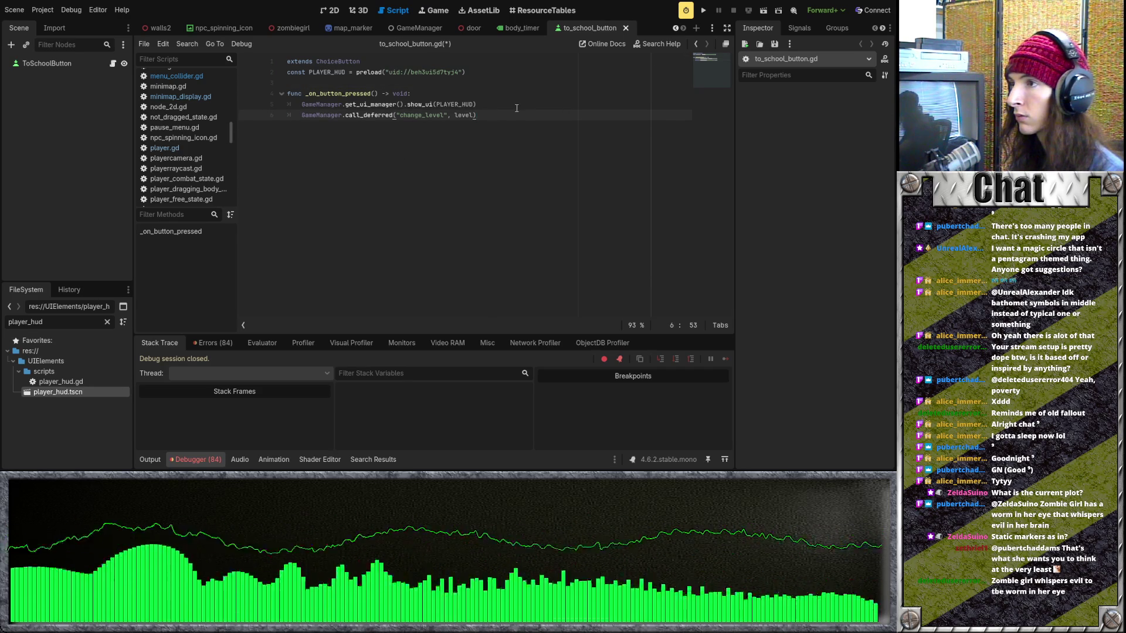
Search floor_1.gd for 'UI' to locate the PLAYER_HUD load line
scroll(259, 30, "up", 10)
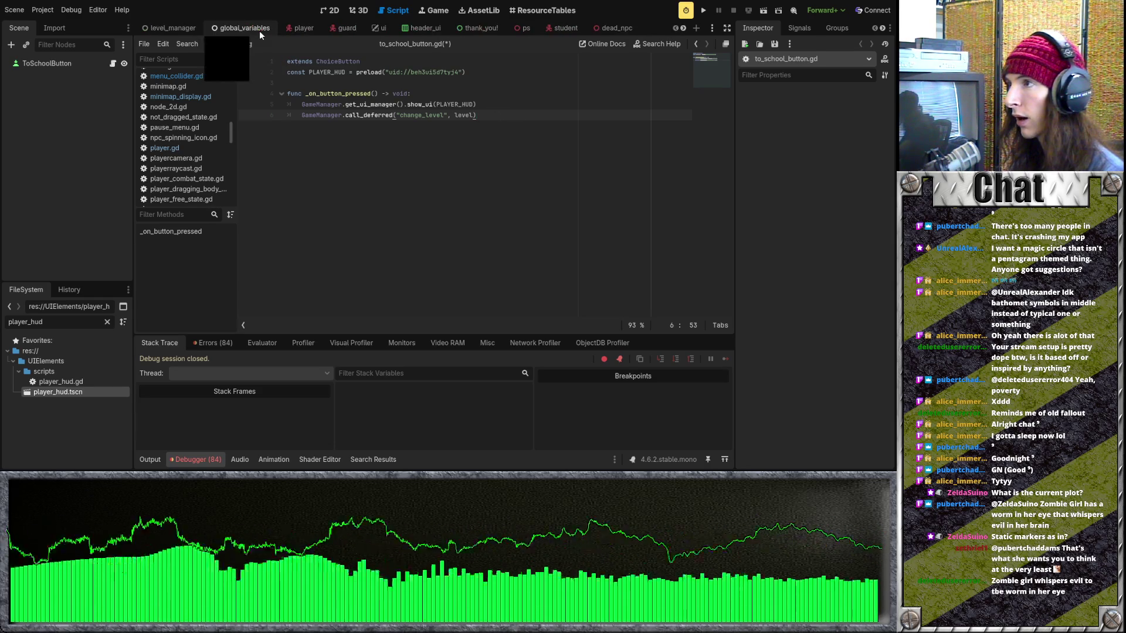
scroll(269, 29, "down", 10)
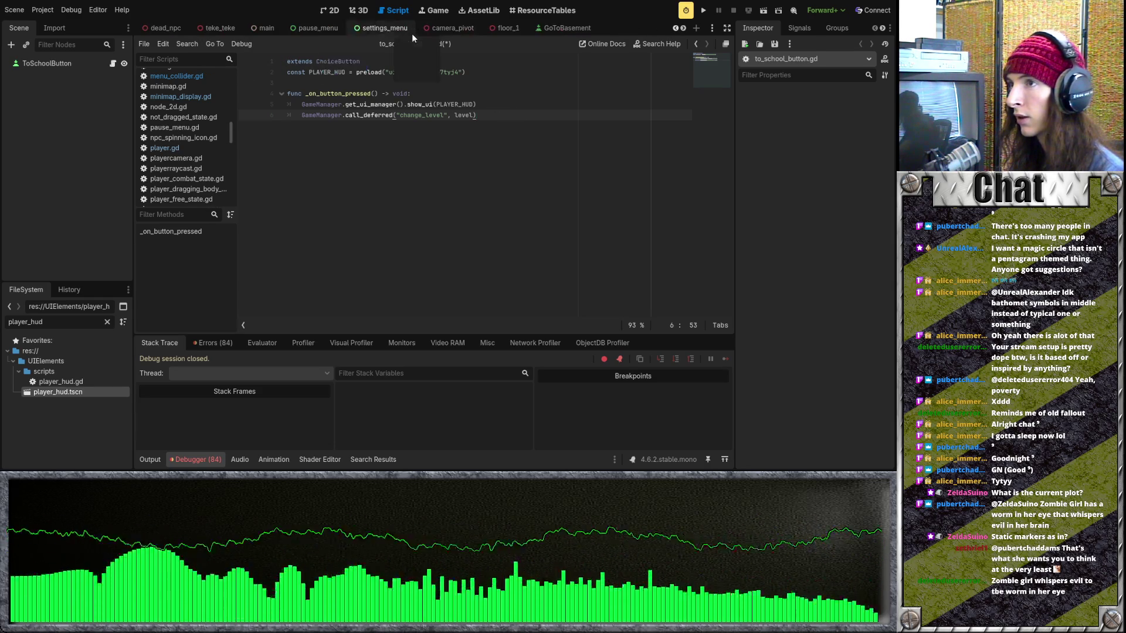
left_click(498, 30)
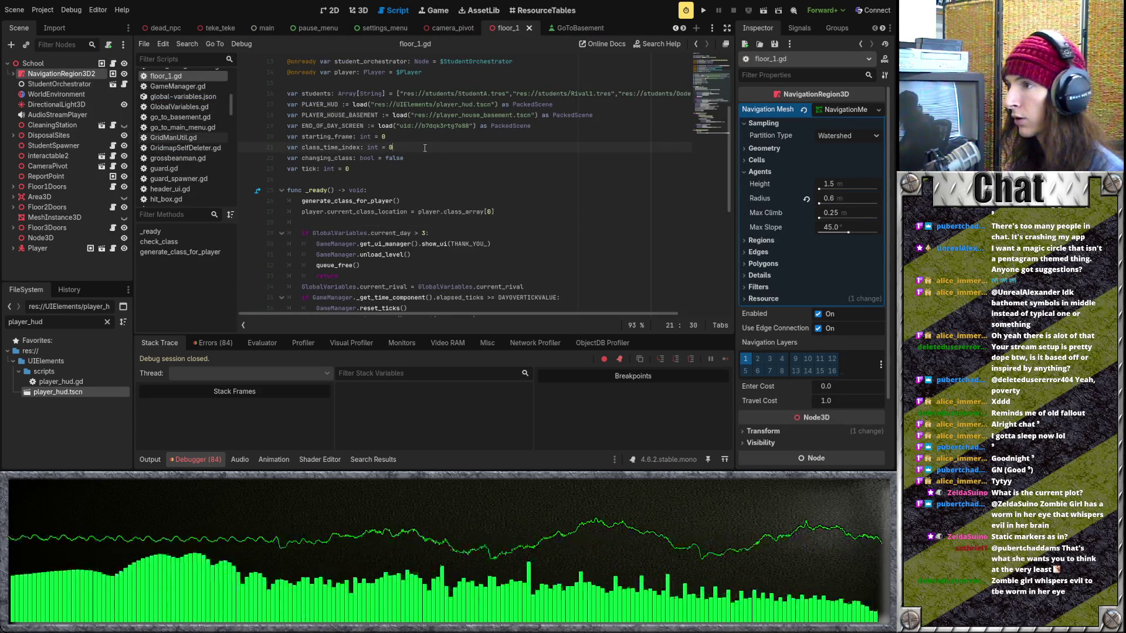
key("ctrl+f")
type("UI")
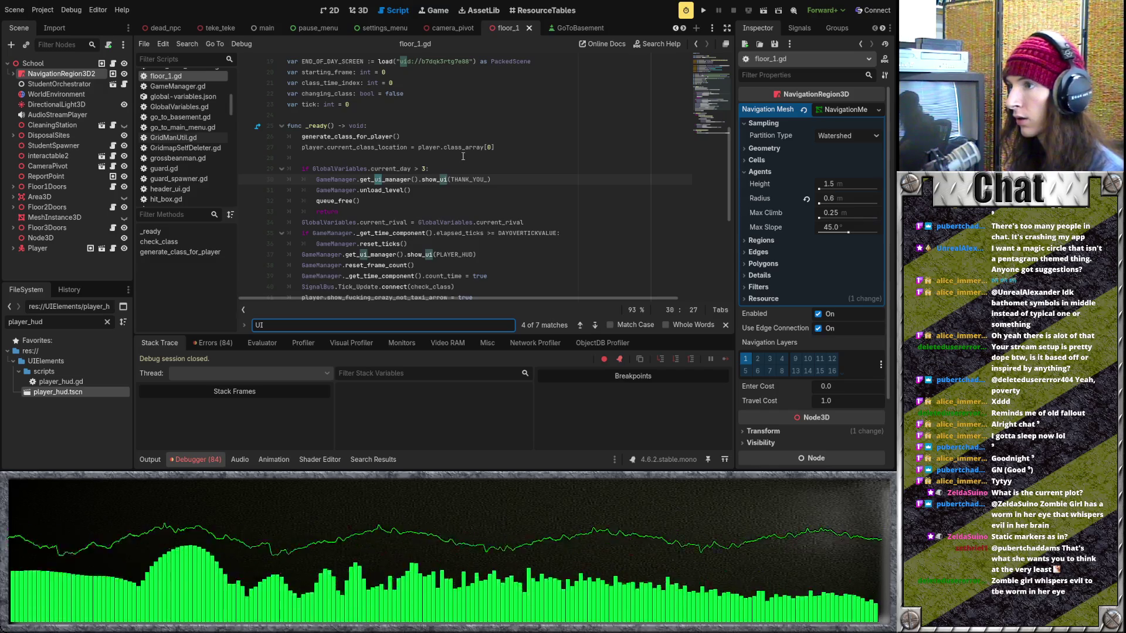
left_click(447, 196)
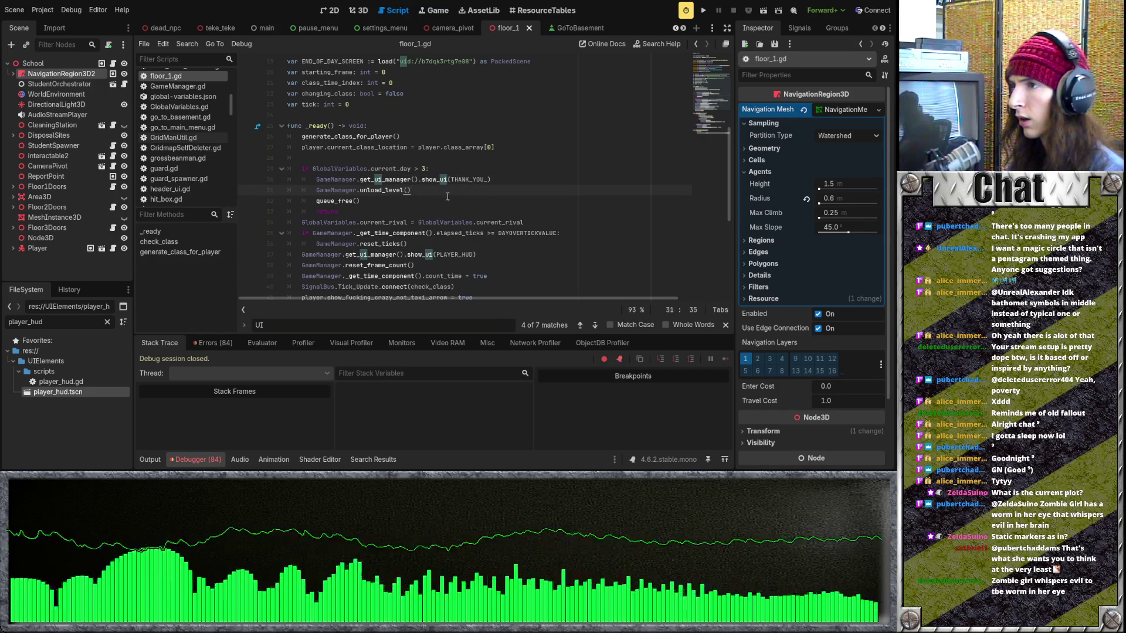
left_click(579, 325)
key("Down")
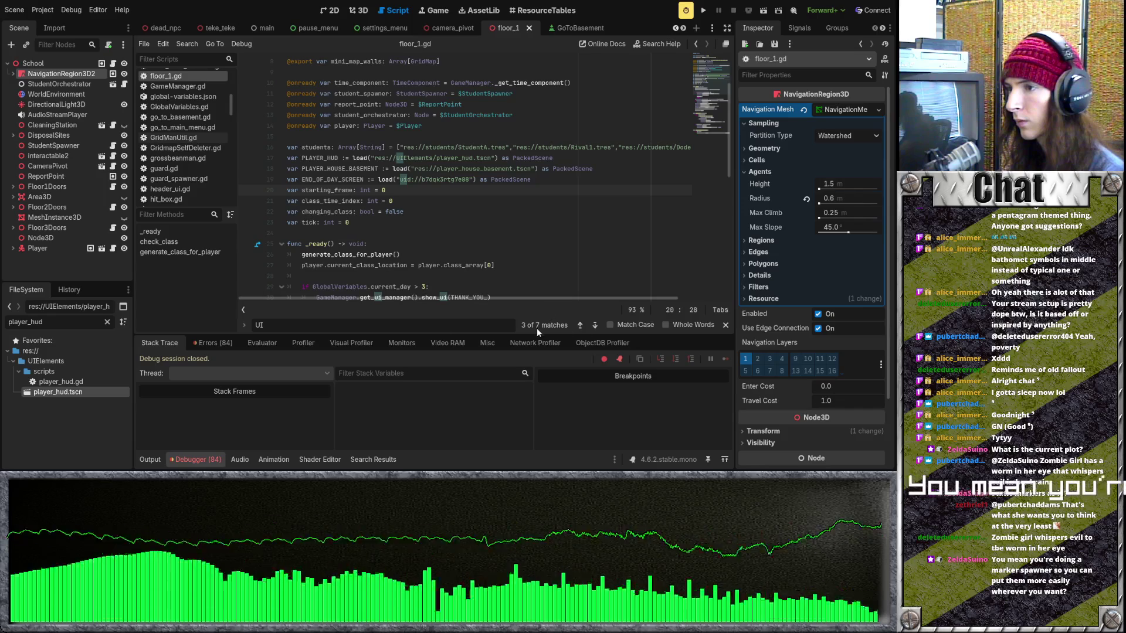
left_click(581, 325)
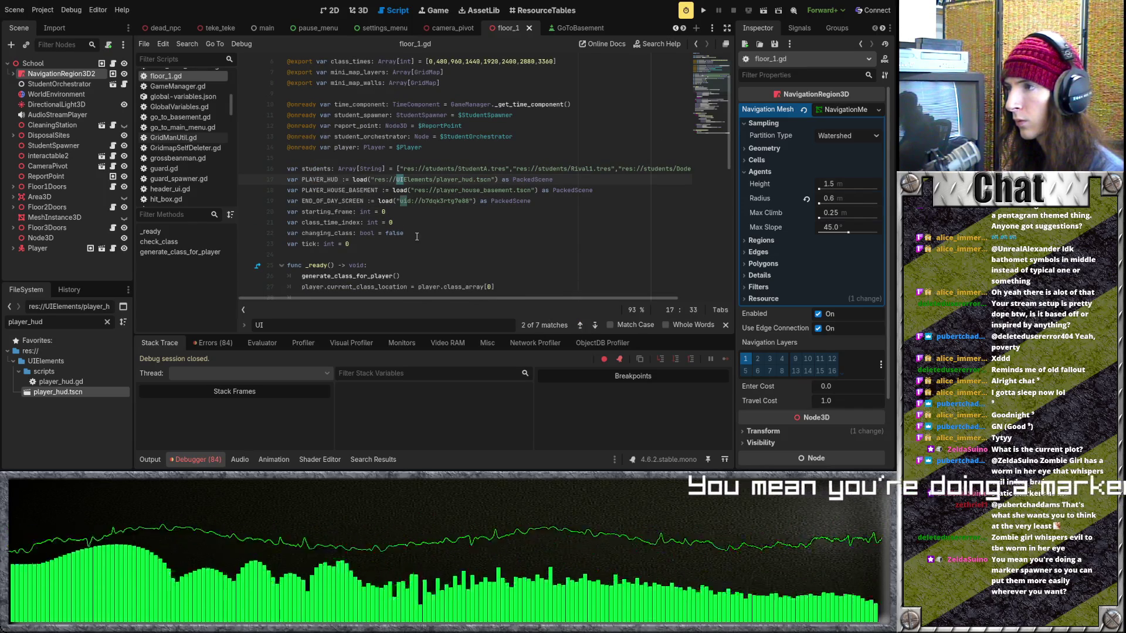
Delete the PLAYER_HUD load line and the show_ui(PLAYER_HUD) line
left_click_drag(553, 179, 273, 185)
key("BackSpace")
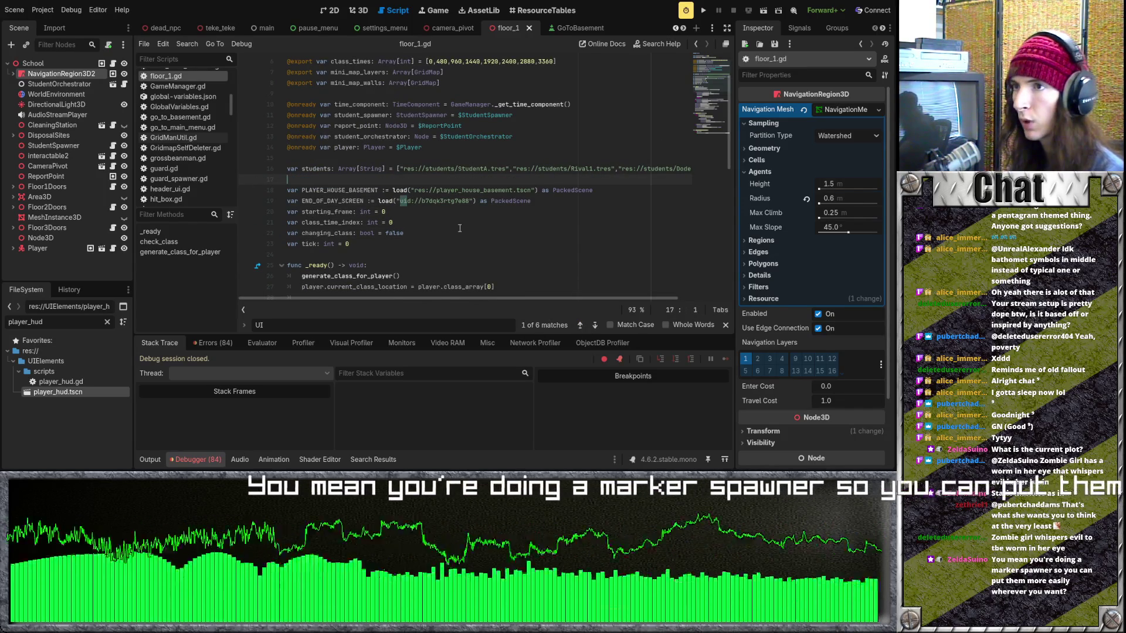
scroll(463, 187, "down", 7)
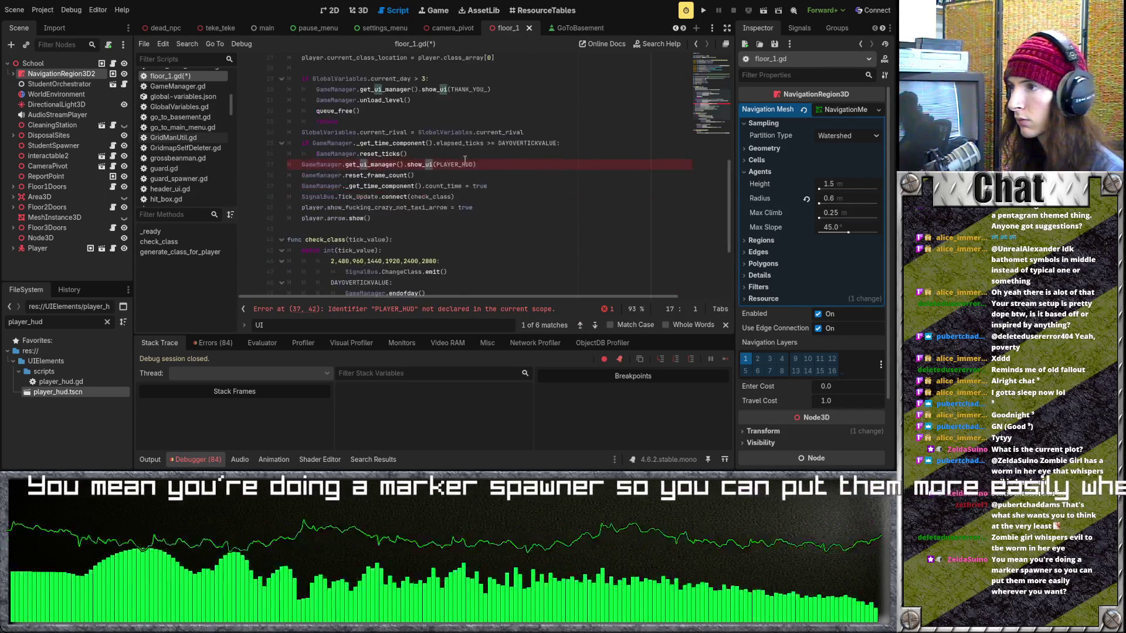
left_click_drag(645, 164, 268, 165)
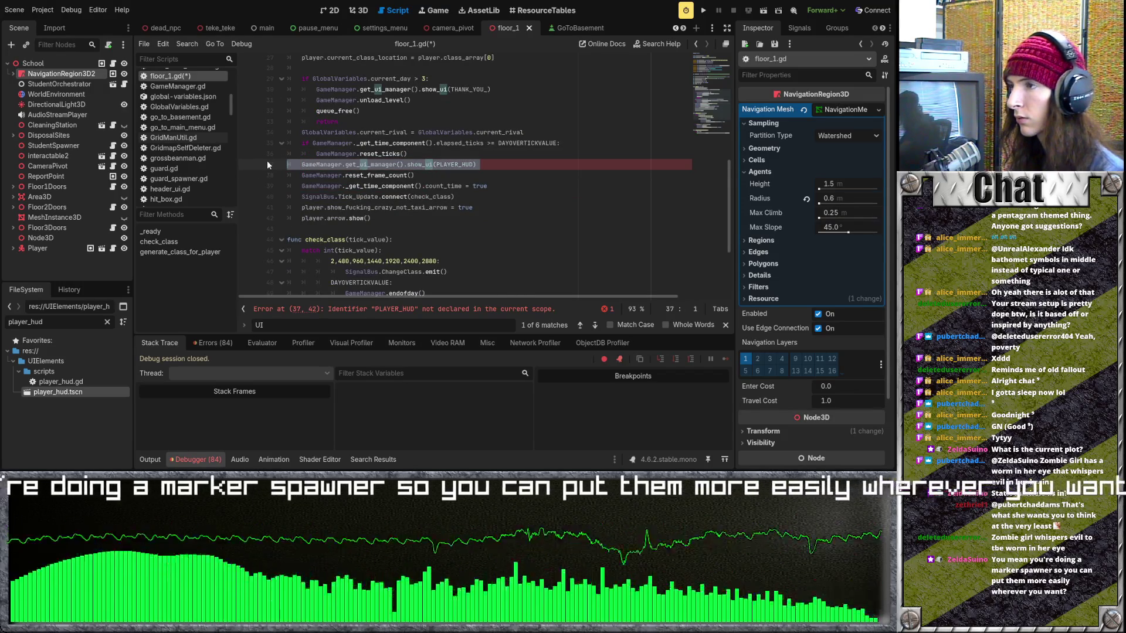
key("BackSpace")
key("BackSpace")
scroll(490, 192, "up", 2)
Save and run the project with F5; it halts at character_body_2d.gd line 5
key("F5")
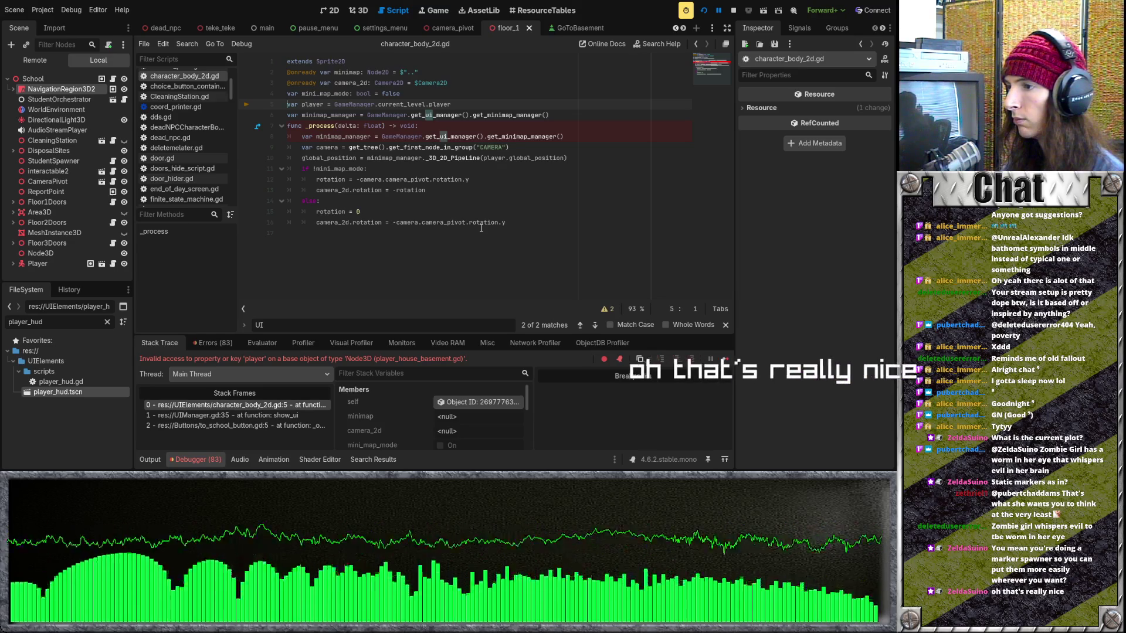
left_click(286, 415)
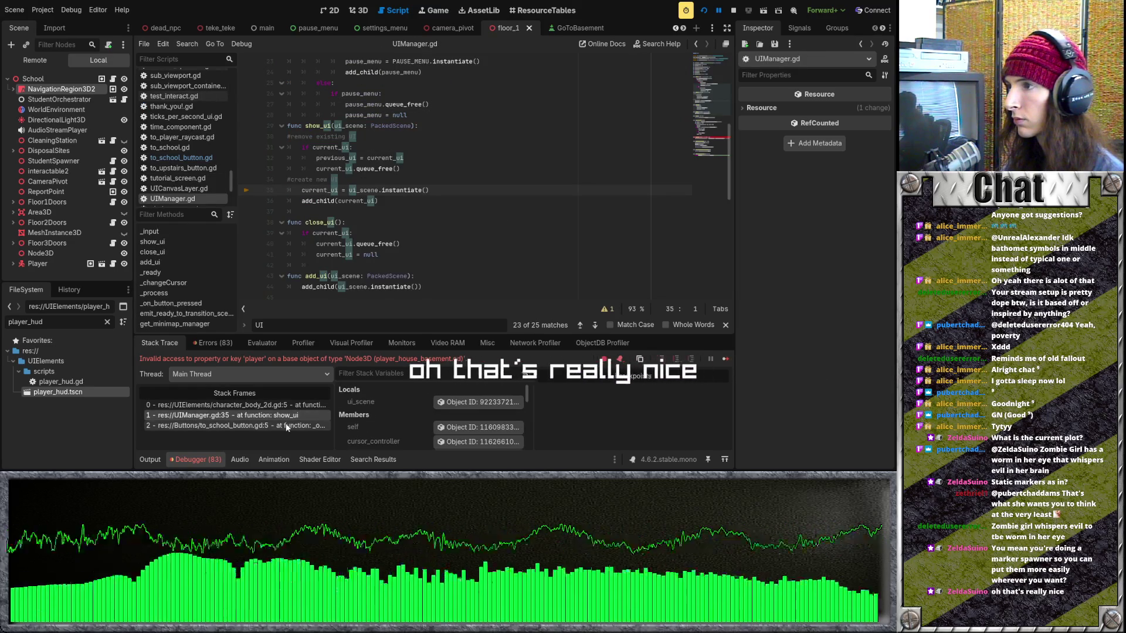
left_click(286, 425)
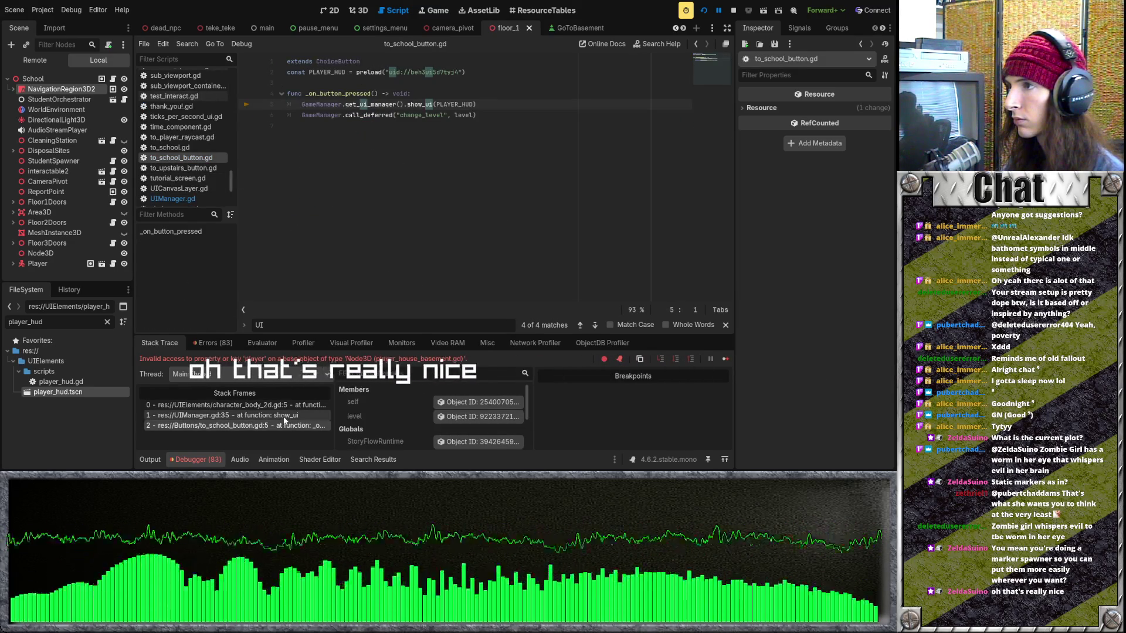
left_click(286, 415)
left_click(285, 407)
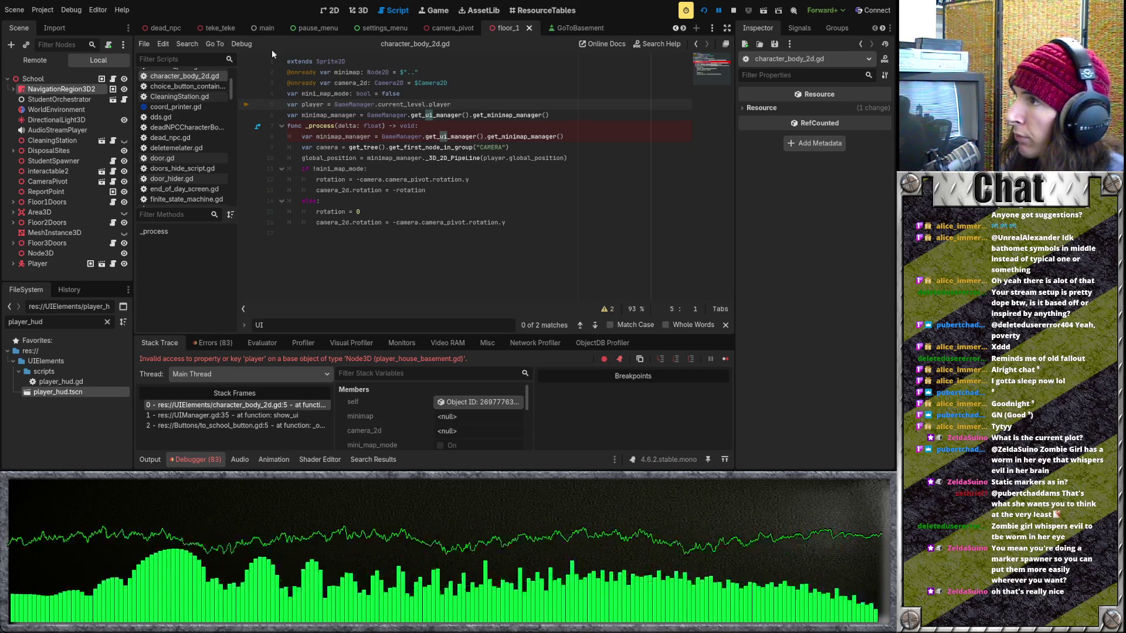
scroll(337, 27, "up", 3)
Undo the deletions in floor_1.gd to restore the PLAYER_HUD lines, then open the GoToBasement script
scroll(343, 34, "up", 5)
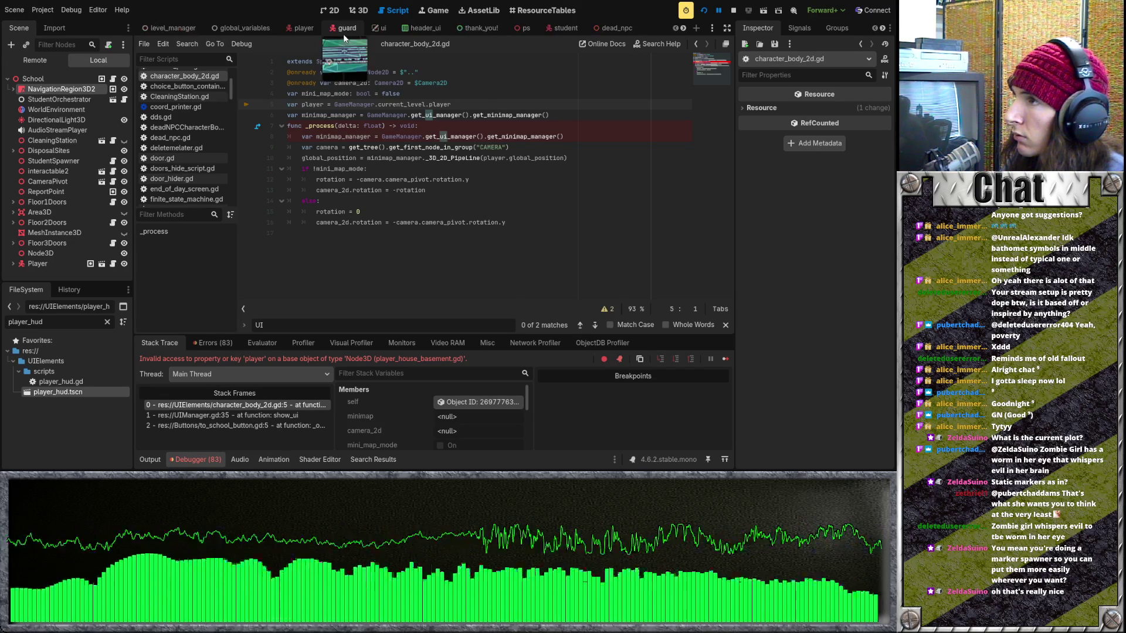
scroll(344, 28, "down", 8)
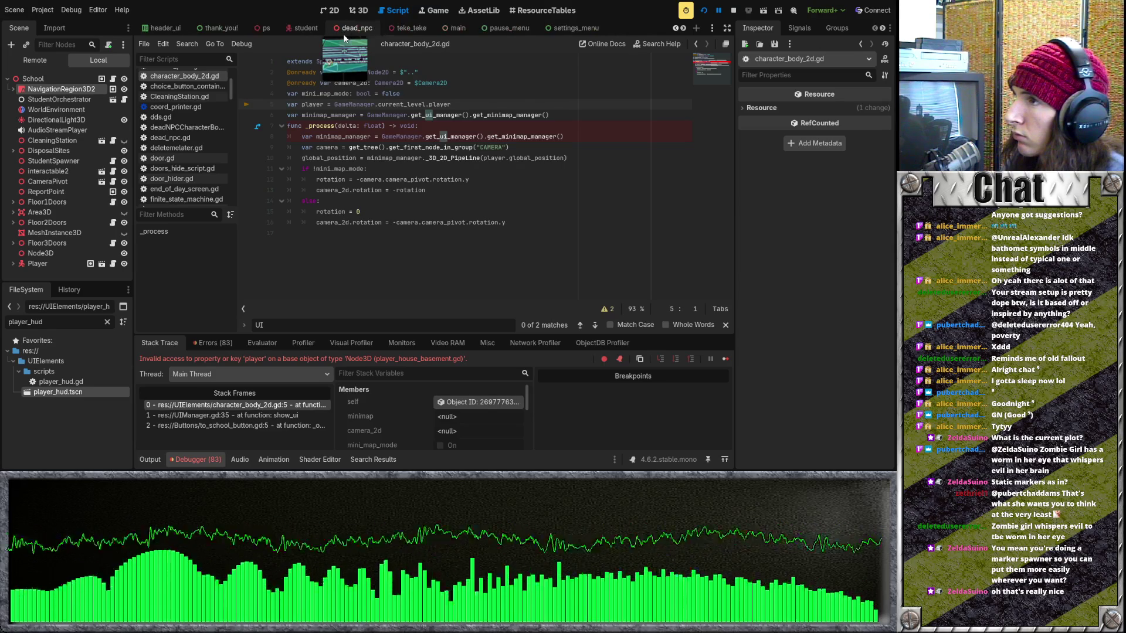
left_click(396, 27)
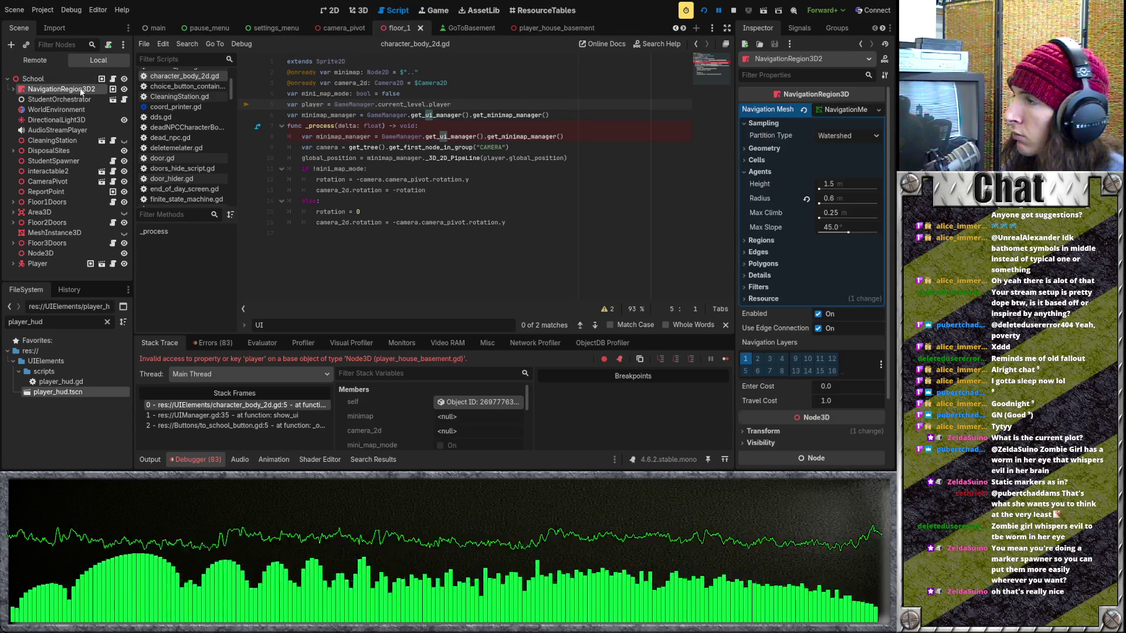
key("ctrl+z")
key("ctrl+z")
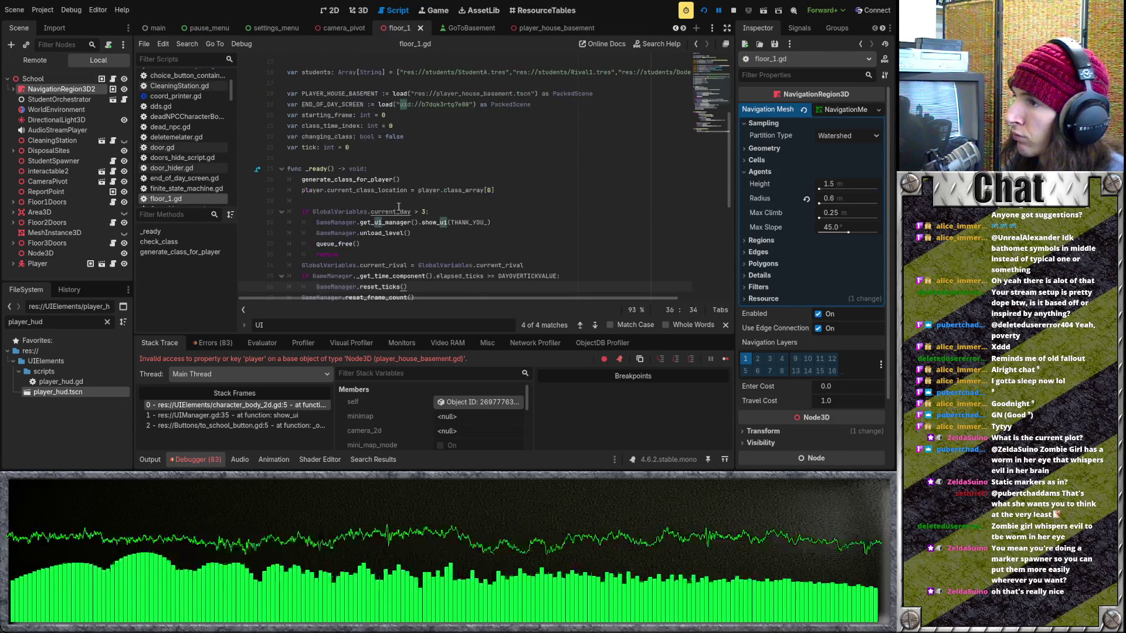
key("ctrl+z")
scroll(445, 176, "up", 3)
key("ctrl+z")
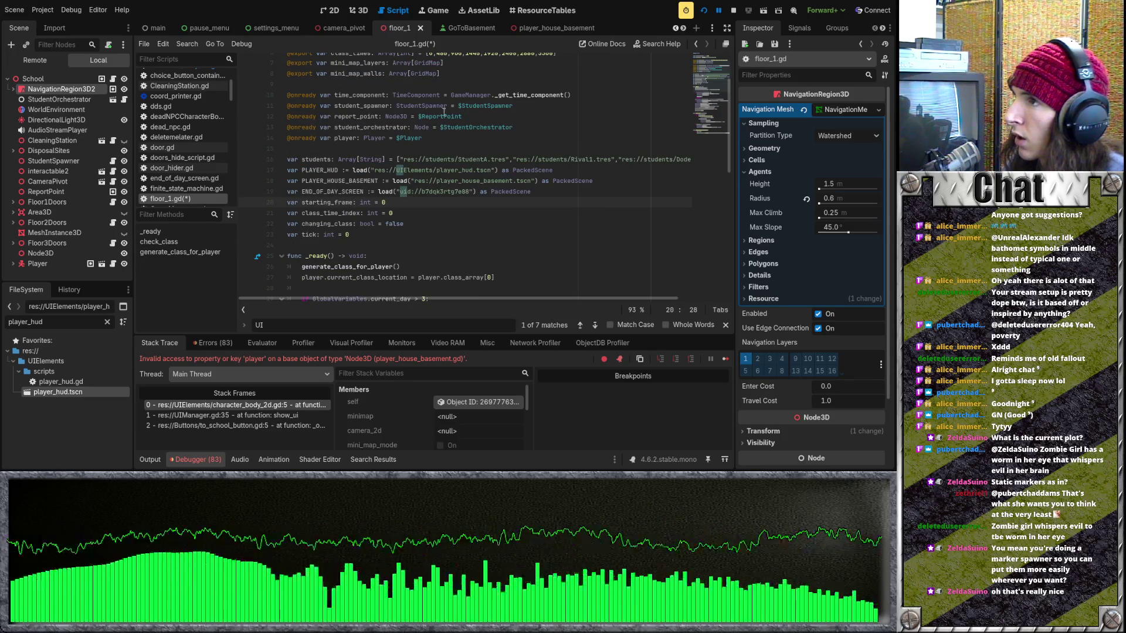
left_click(463, 27)
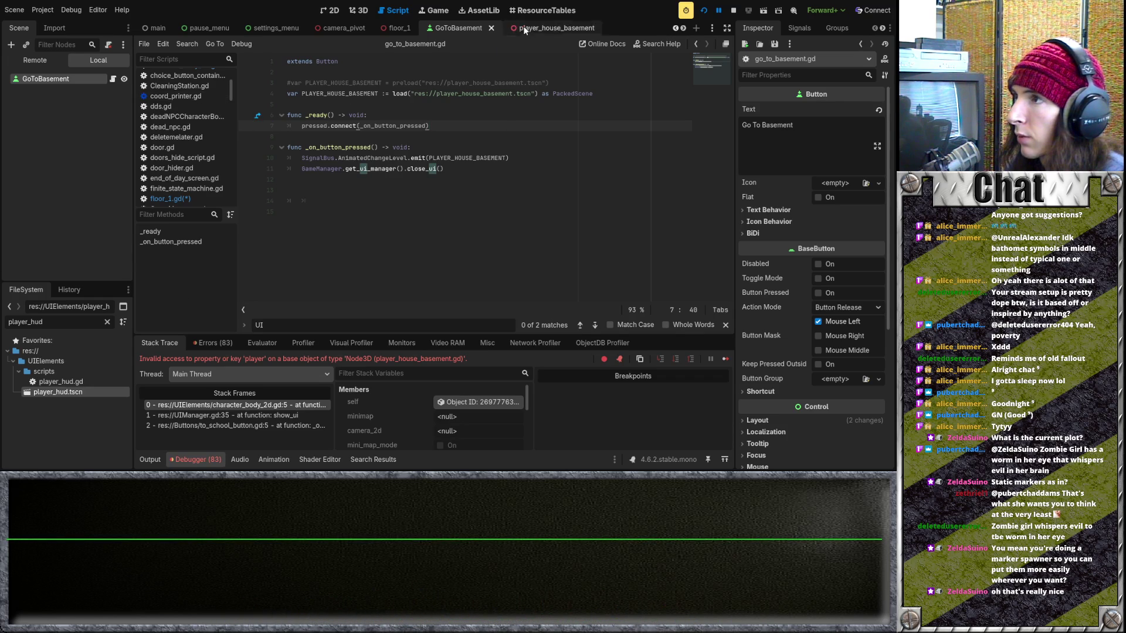
In to_school_button.gd, delete the show_ui(PLAYER_HUD) call
scroll(526, 28, "down", 10)
scroll(526, 28, "down", 2)
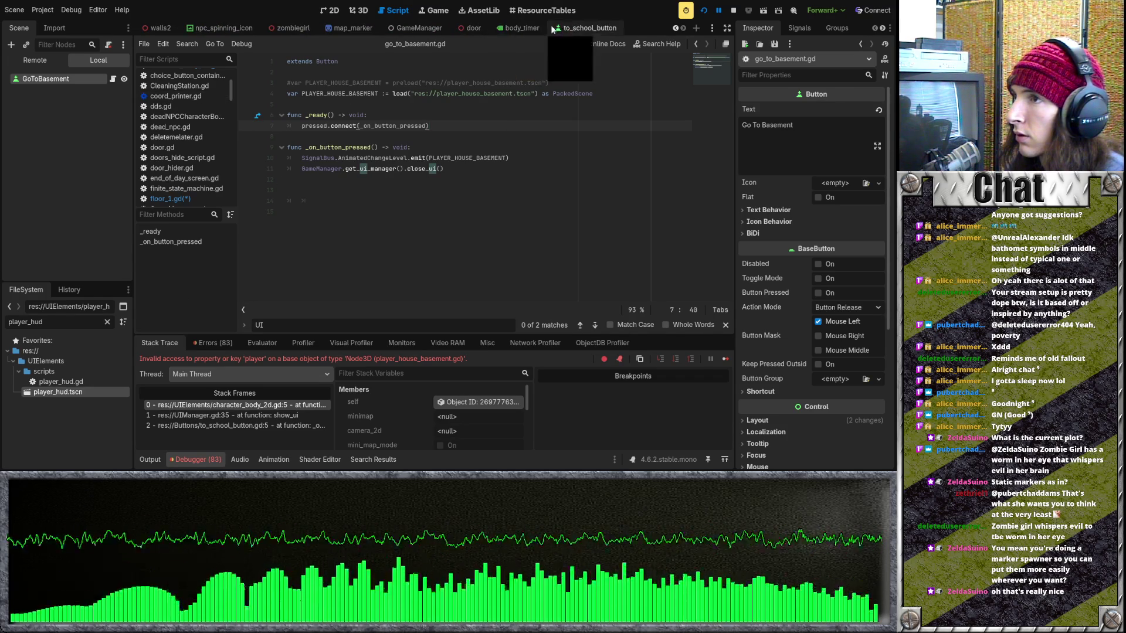
left_click(586, 28)
left_click(462, 127)
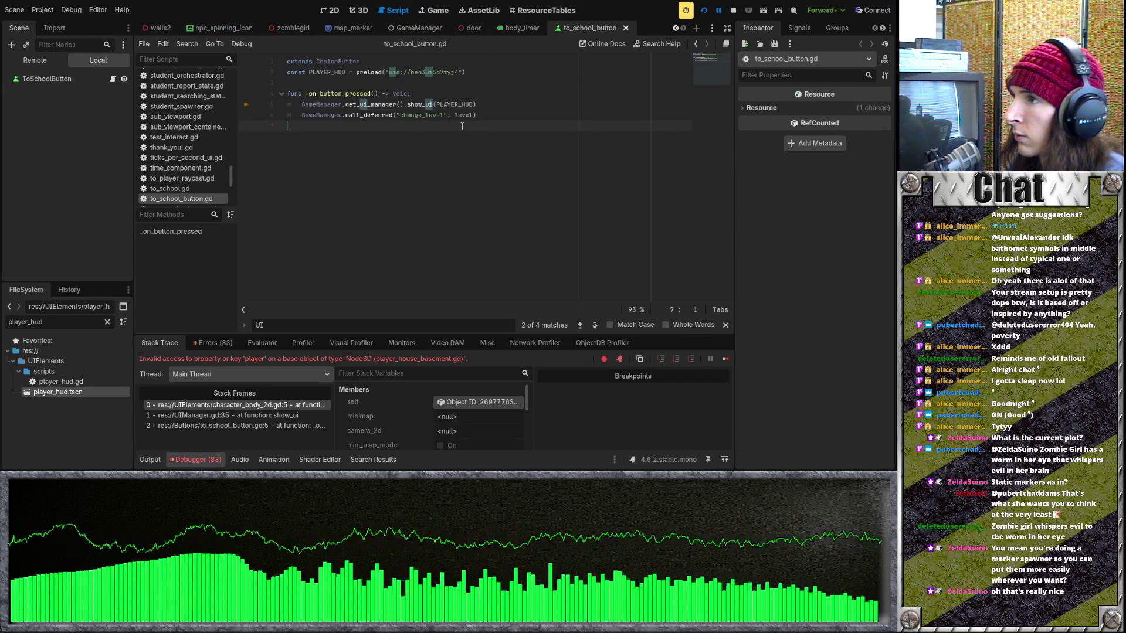
key("Up")
key("BackSpace")
key("BackSpace")
key("BackSpace")
Remove the const PLAYER_HUD line and leftover empty lines, then save and run the game
key("Up")
key("Up")
key("Up")
key("ctrl+shift+k")
key("Down")
key("Down")
key("BackSpace")
key("BackSpace")
key("BackSpace")
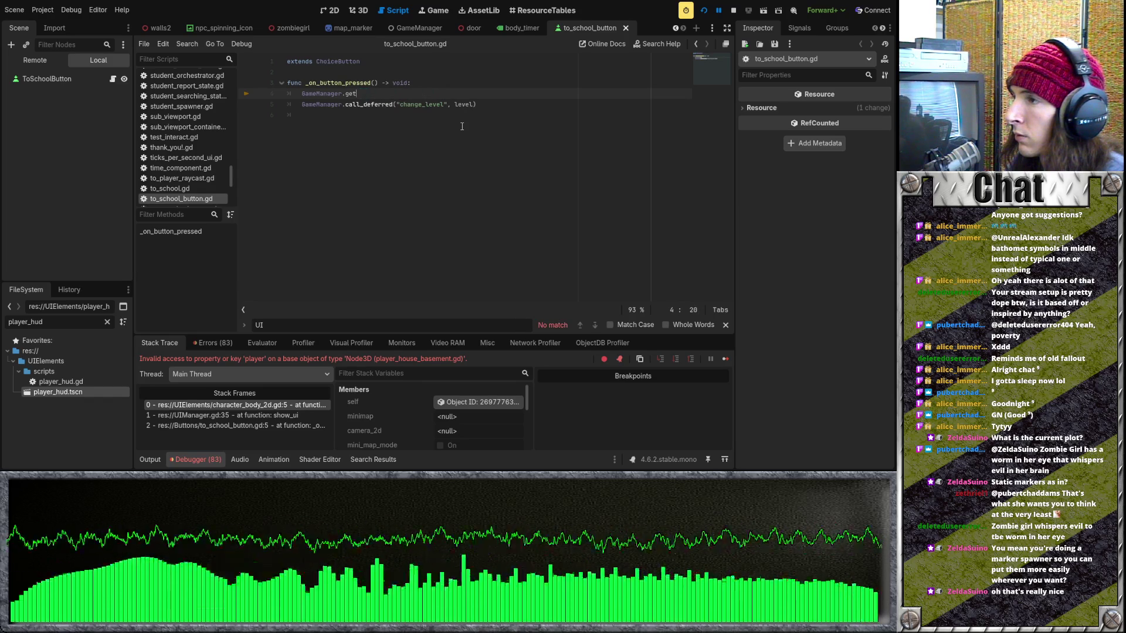
key("BackSpace")
key("BackSpace")
key("BackSpace")
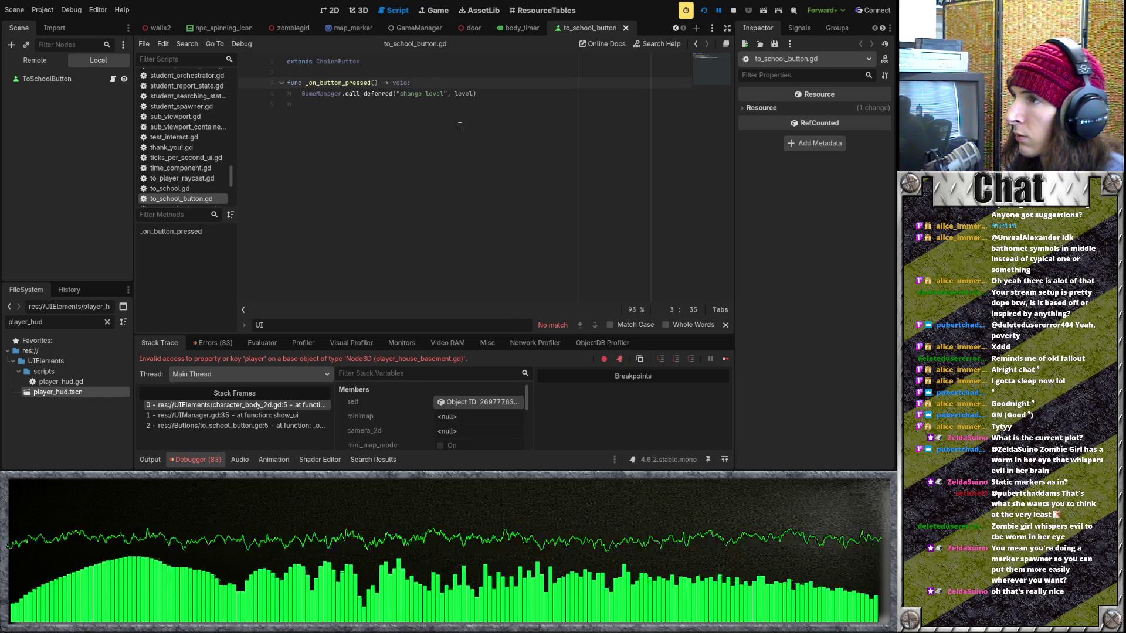
key("F5")
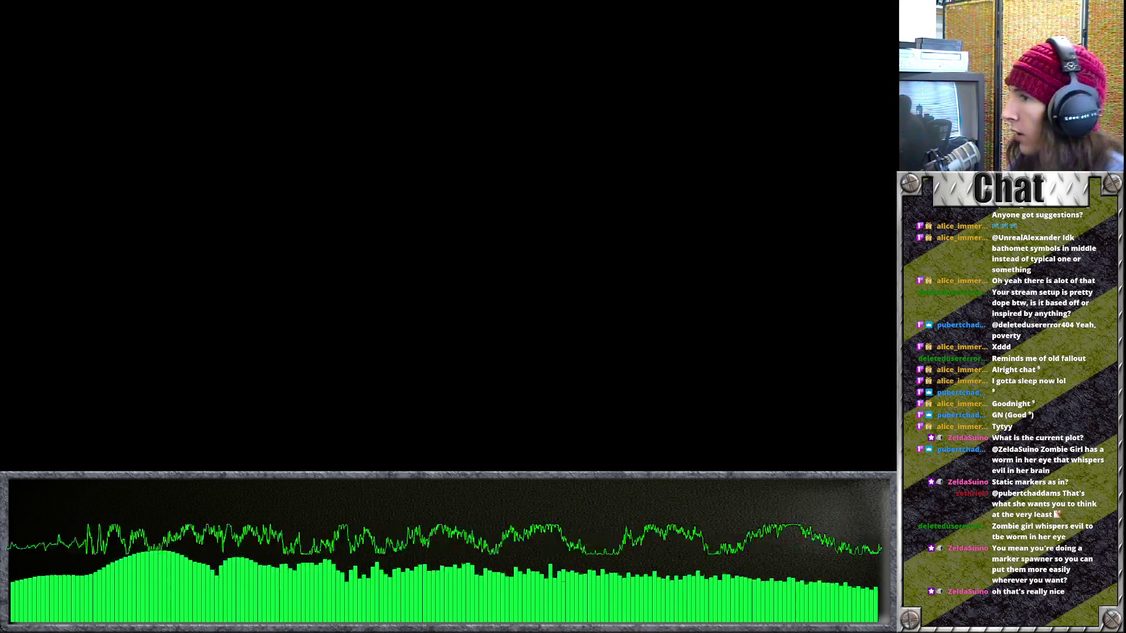
key("Escape")
key("Escape")
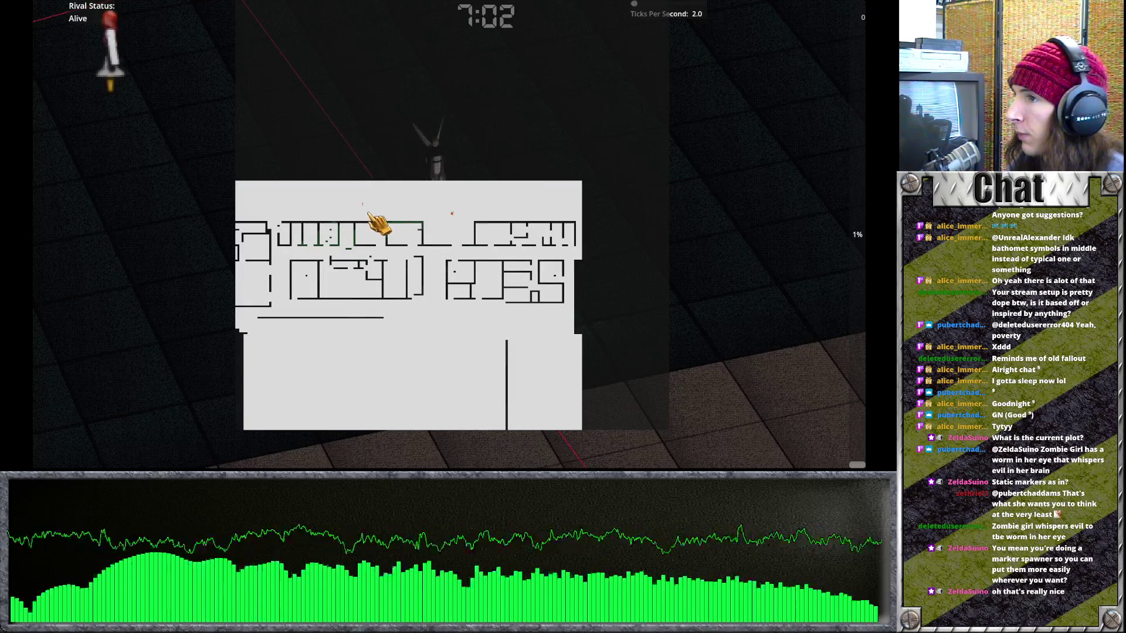
Close the full floor map with M, then choose Quit from the Escape pause menu
key("Escape")
key("Escape")
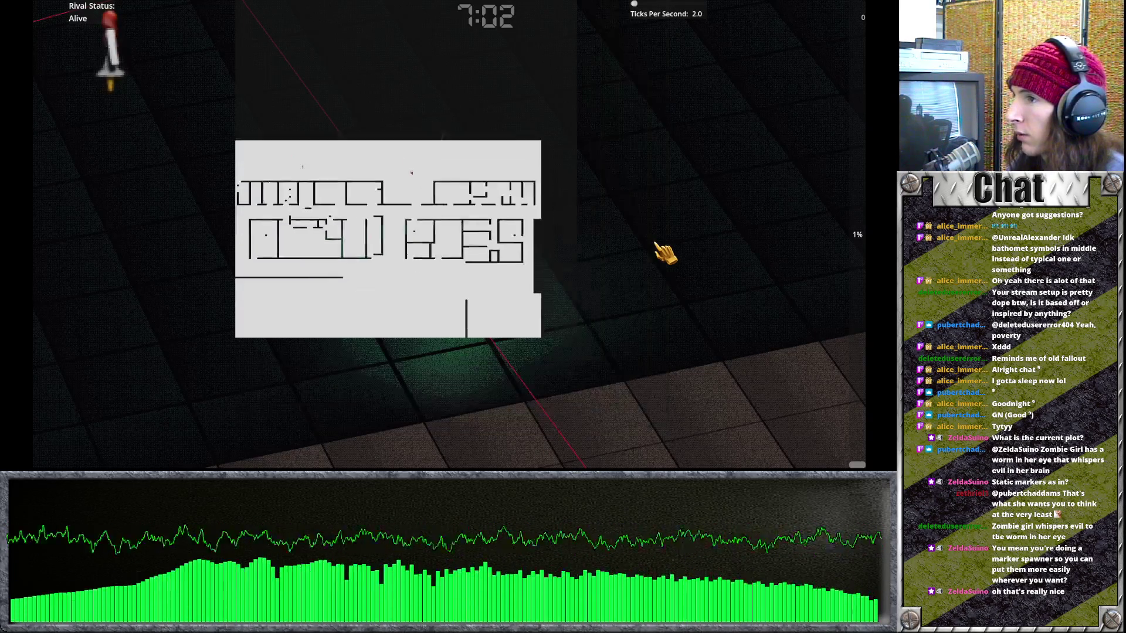
key("m")
key("m")
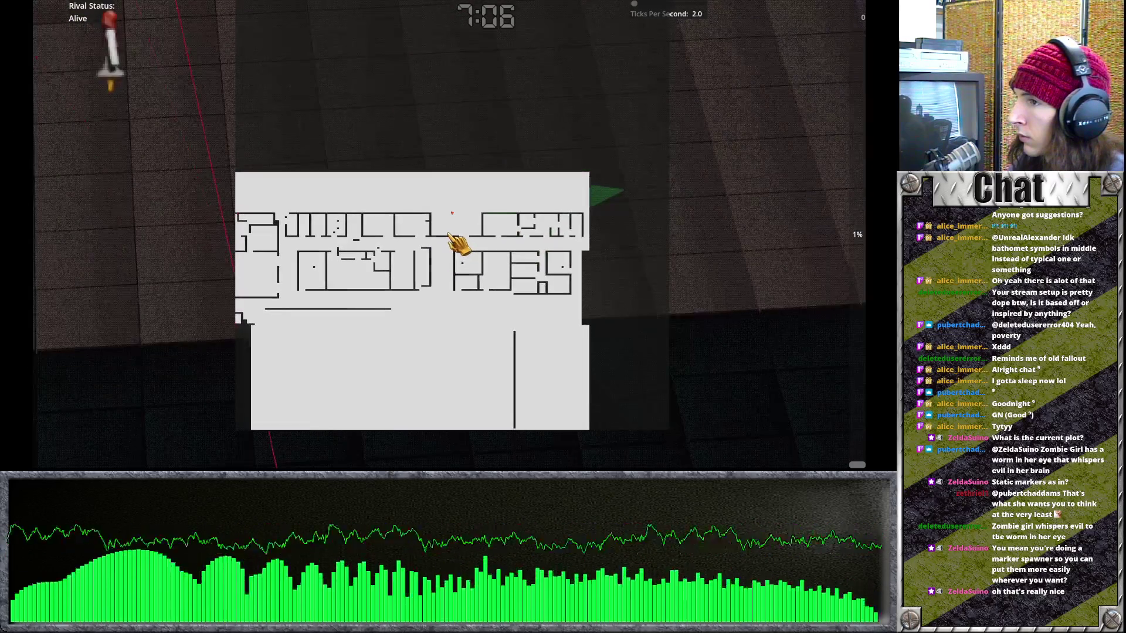
key("m")
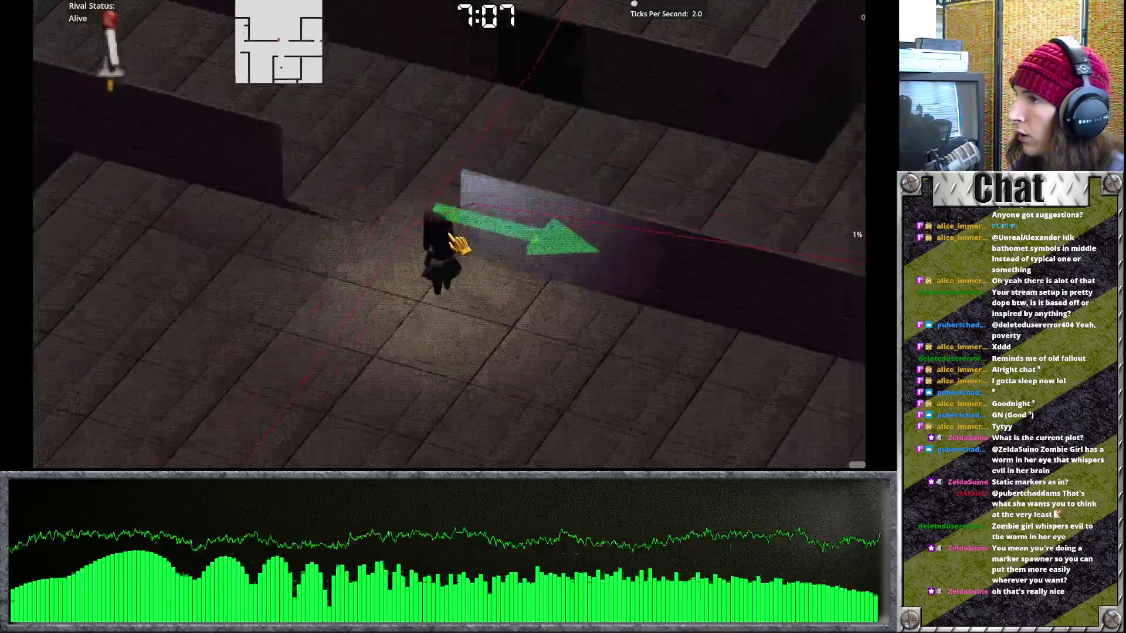
key("Escape")
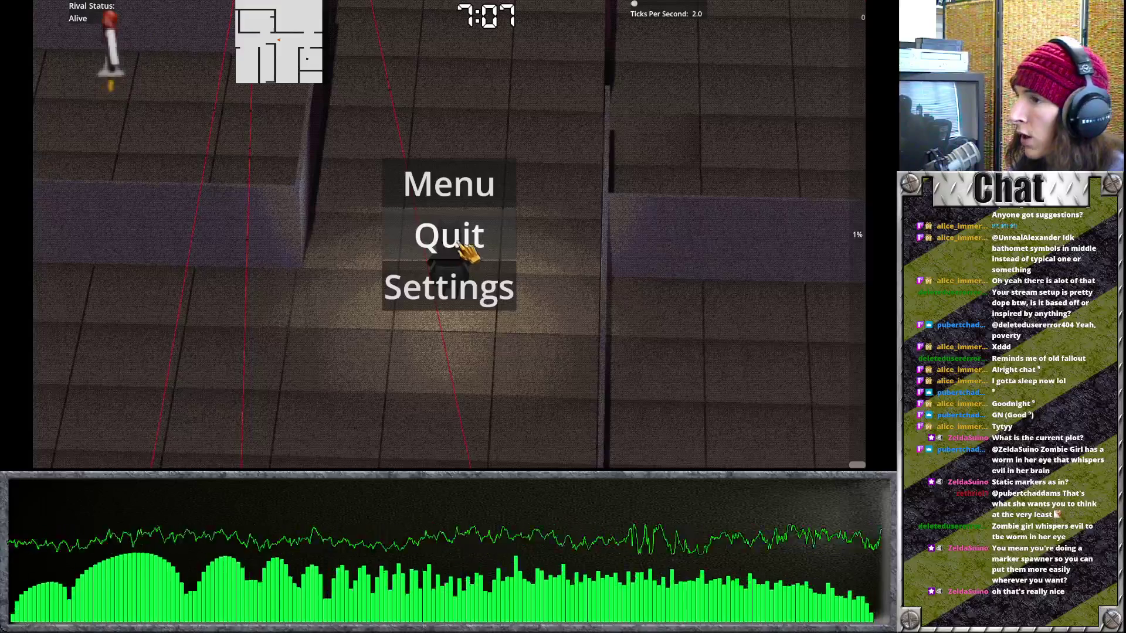
left_click(458, 242)
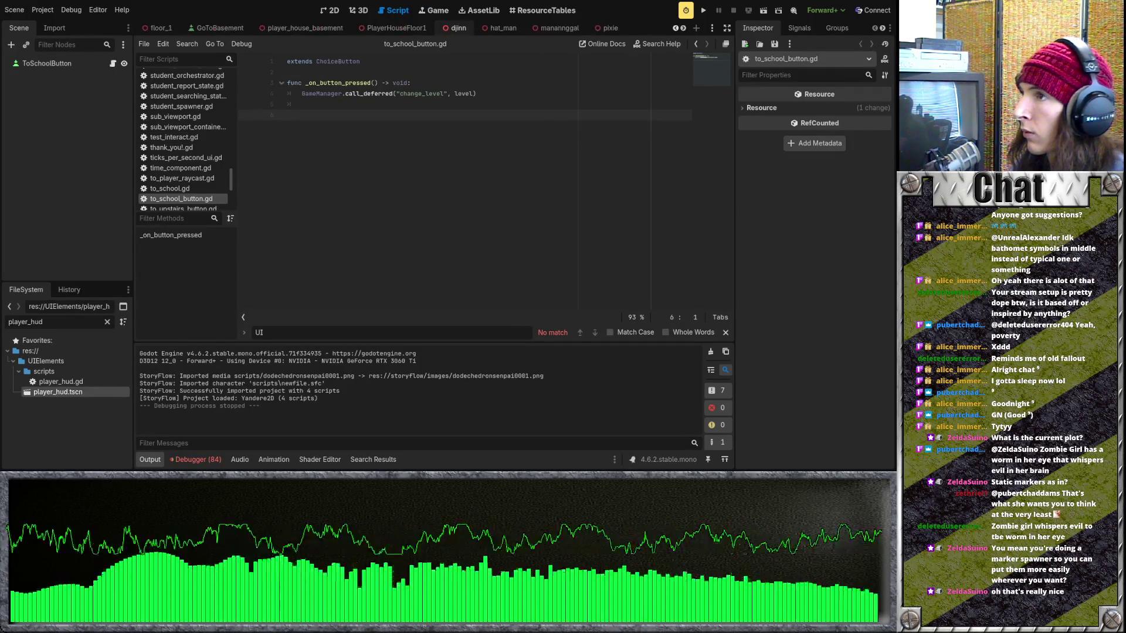
Filter the FileSystem for MINIMAP and open minimap_display.gd
left_click(107, 322)
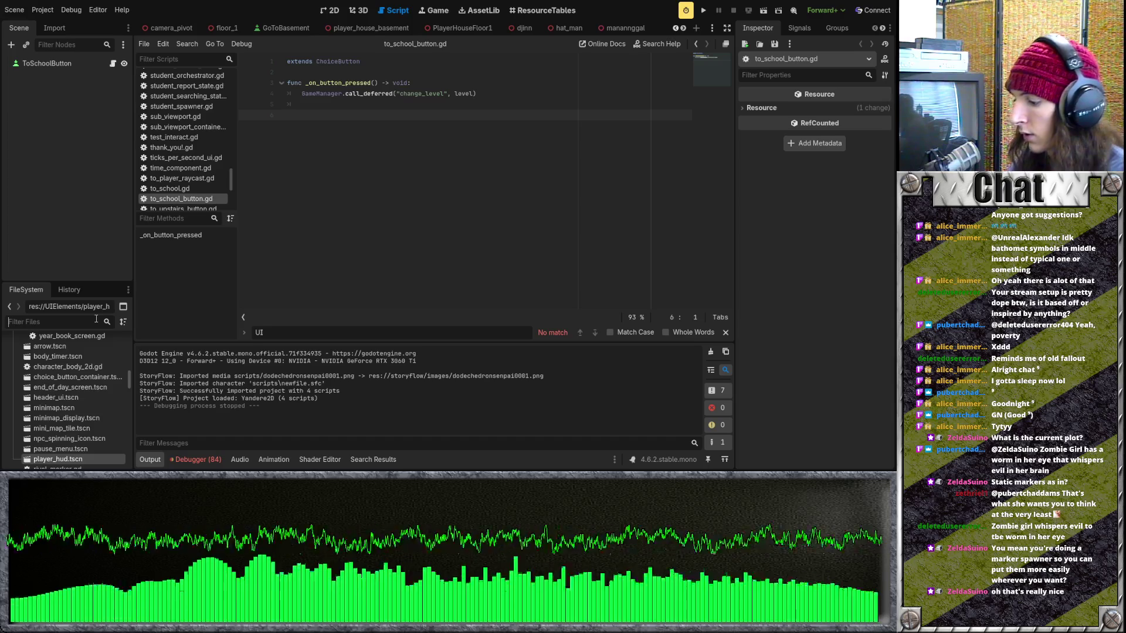
type("MINIMAP")
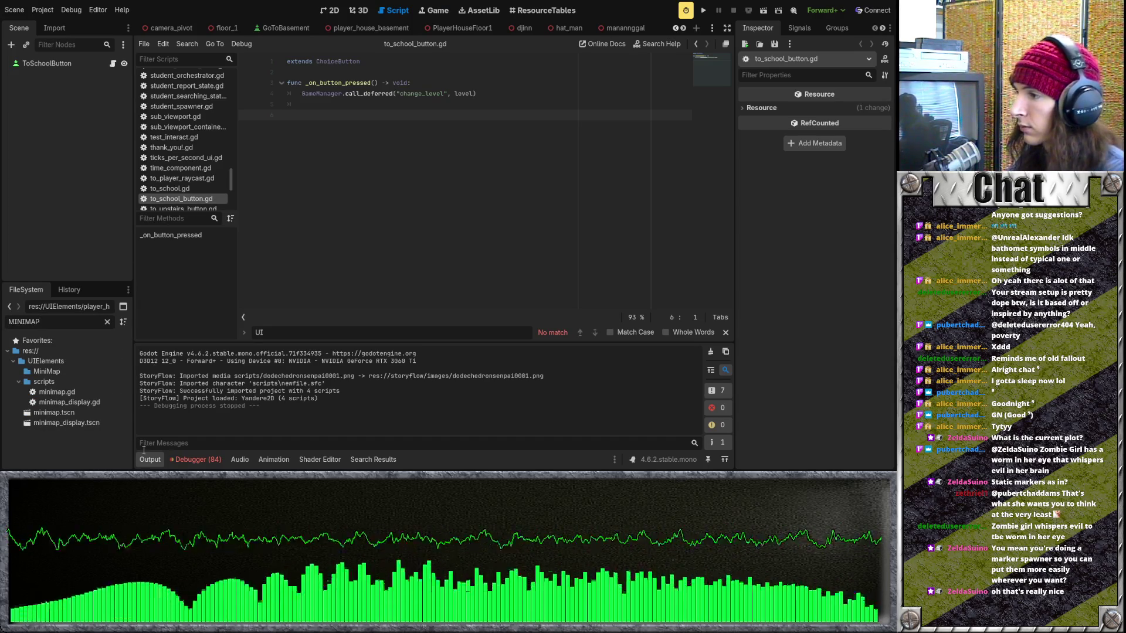
double_click(103, 402)
scroll(450, 221, "down", 5)
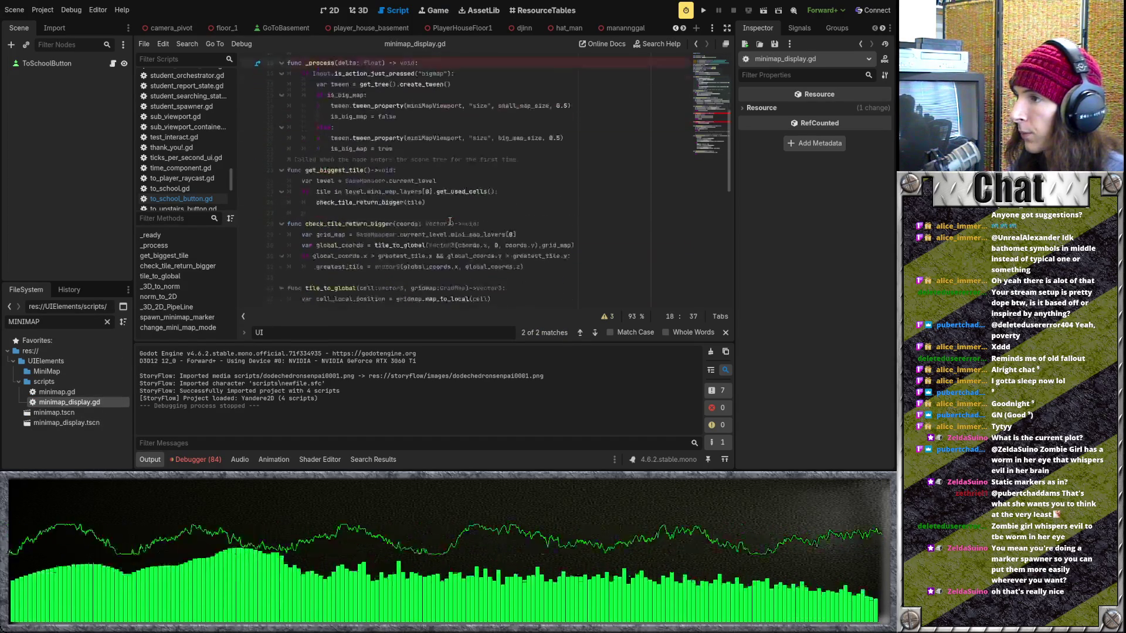
scroll(450, 221, "down", 10)
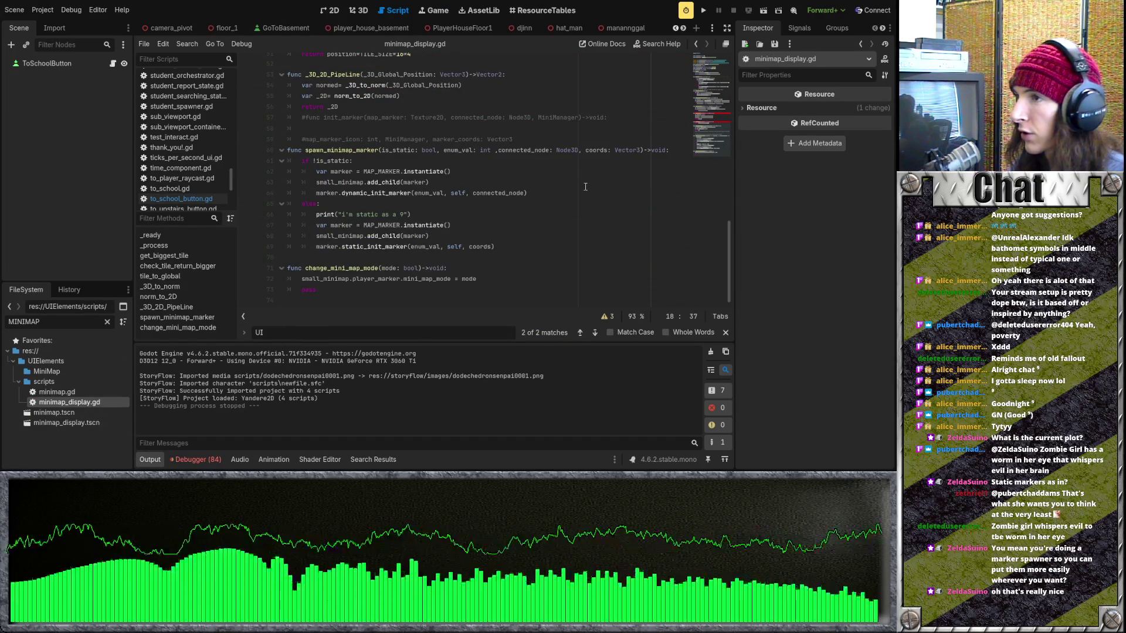
Inspect the static and non-static branches of spawn_minimap_marker and add a blank line at its start
mouse_move(292, 150)
left_mouse_down()
mouse_move(364, 165)
mouse_move(577, 258)
left_mouse_up()
left_click(577, 257)
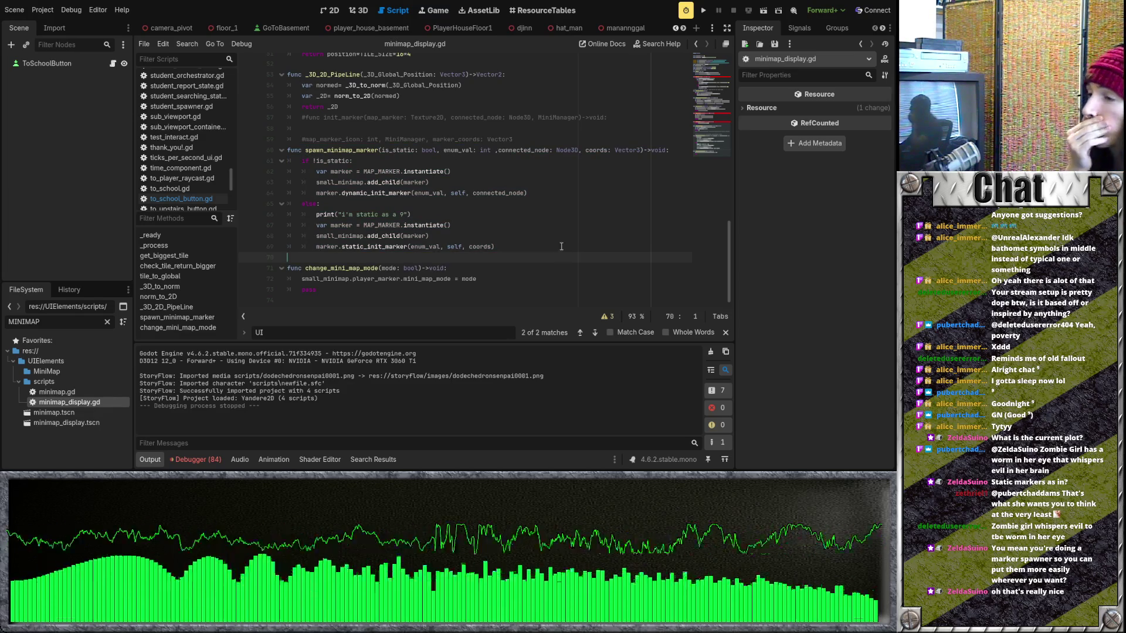
mouse_move(536, 199)
left_mouse_down()
mouse_move(281, 171)
mouse_move(272, 161)
left_mouse_up()
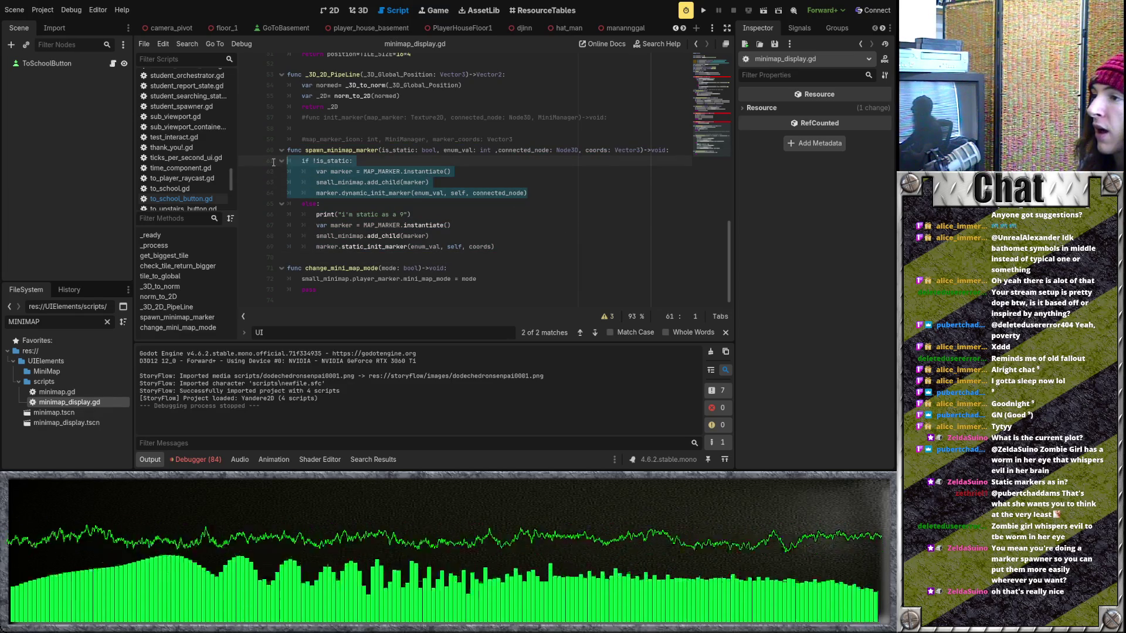
left_click(272, 160)
left_click_drag(510, 248, 261, 210)
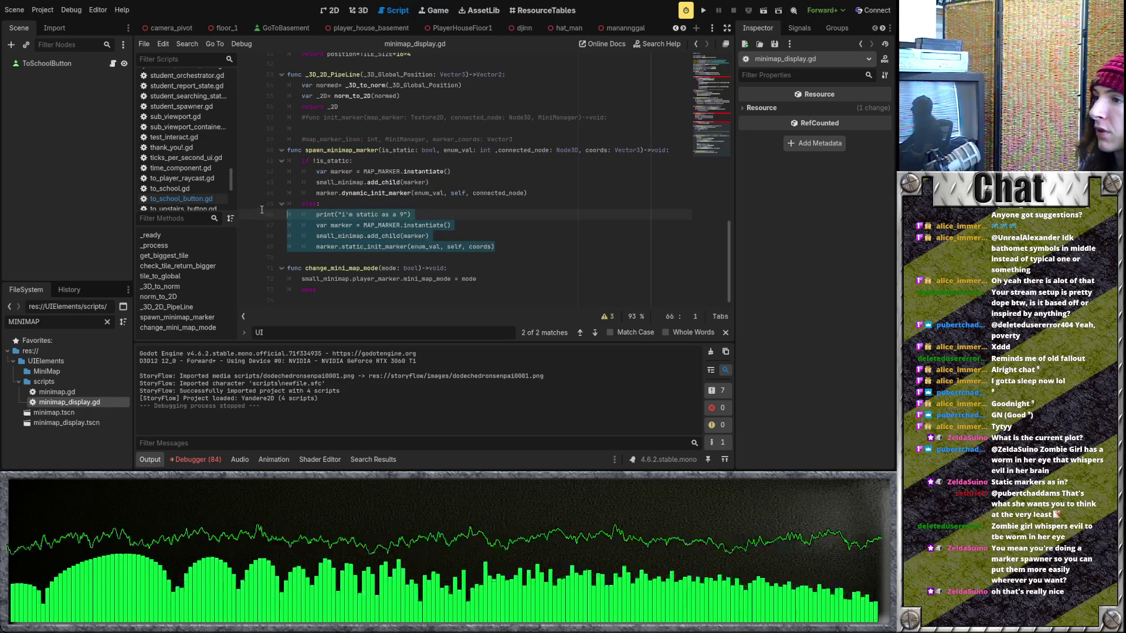
left_click(500, 240)
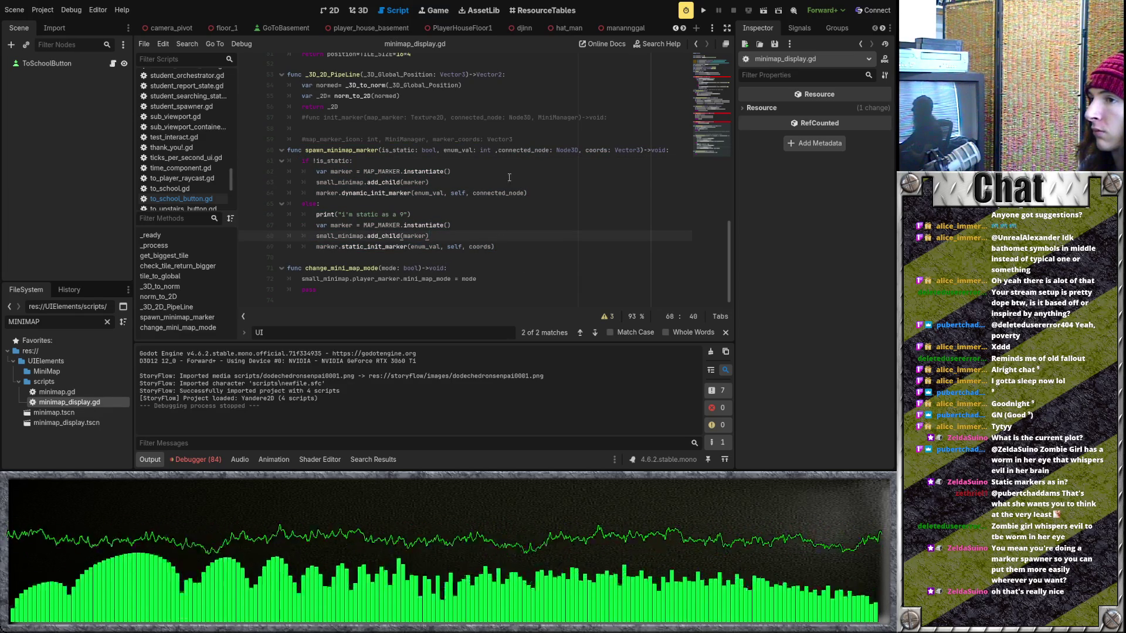
left_click_drag(436, 151, 373, 151)
left_click(422, 159)
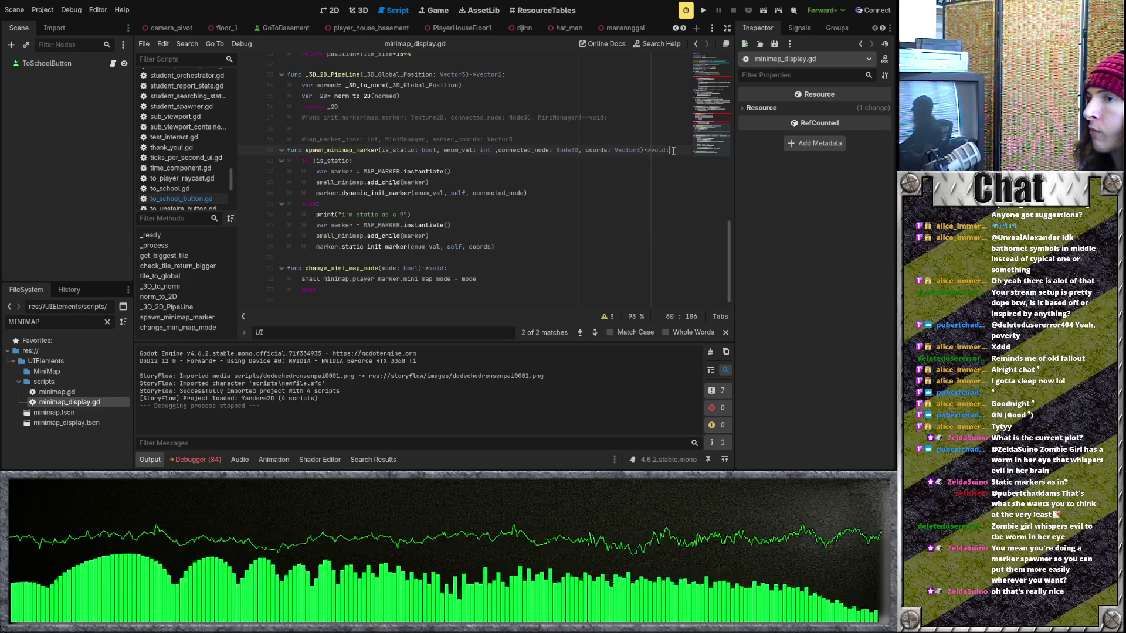
key("Return")
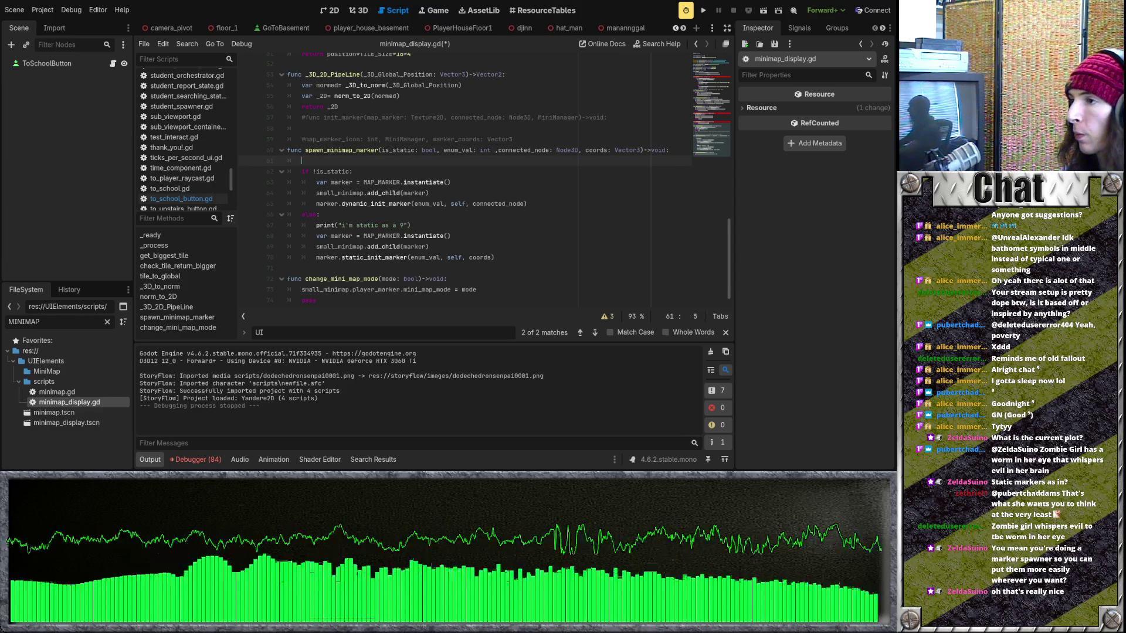
type("pri")
Add print(is_static) as the first line of spawn_minimap_marker, save, and run the project
key("ctrl+space")
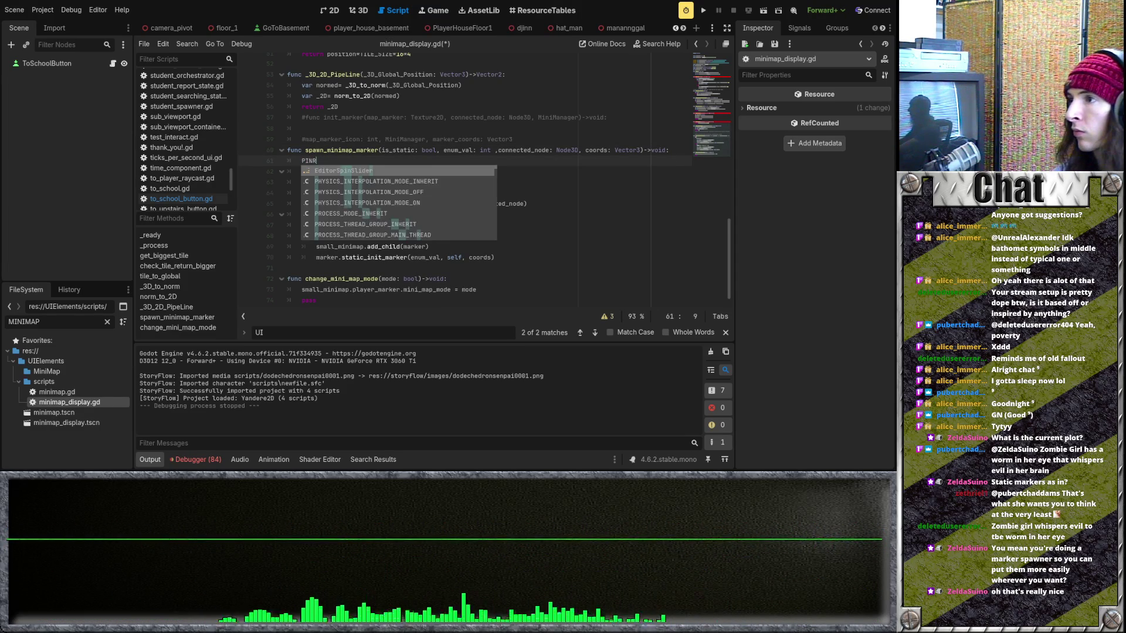
key("Escape")
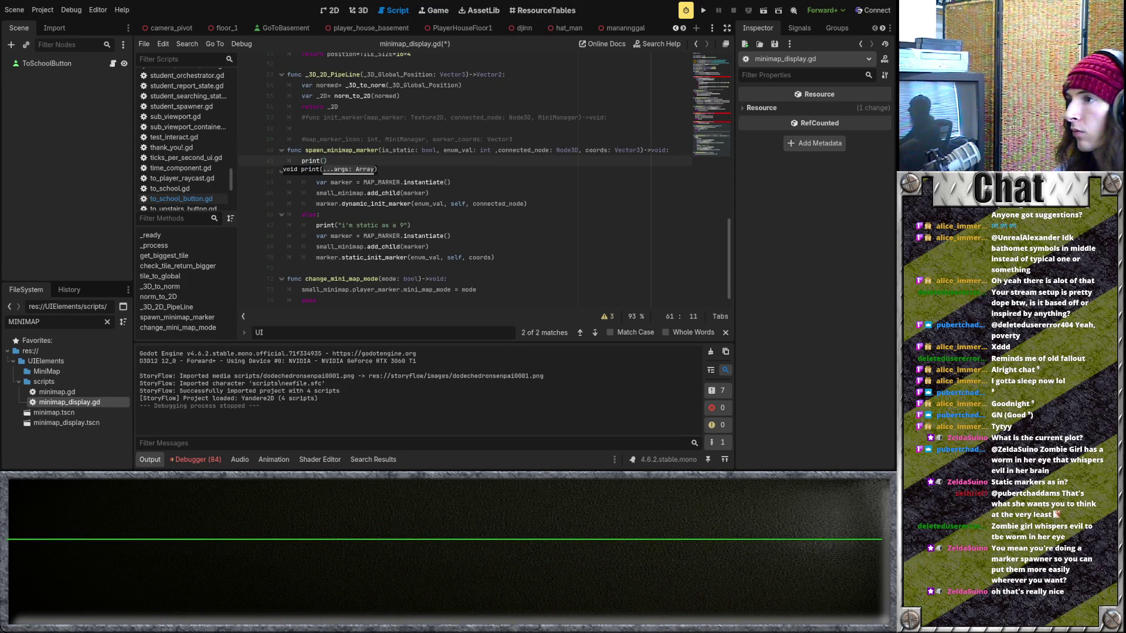
type("is_static")
key("ctrl+s")
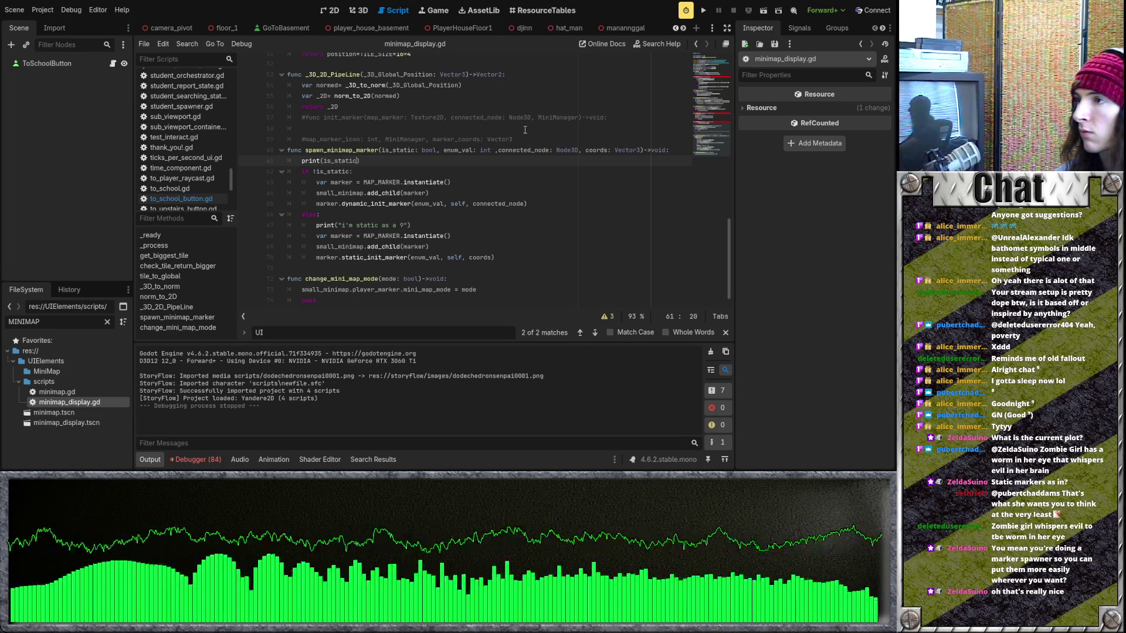
left_click(703, 10)
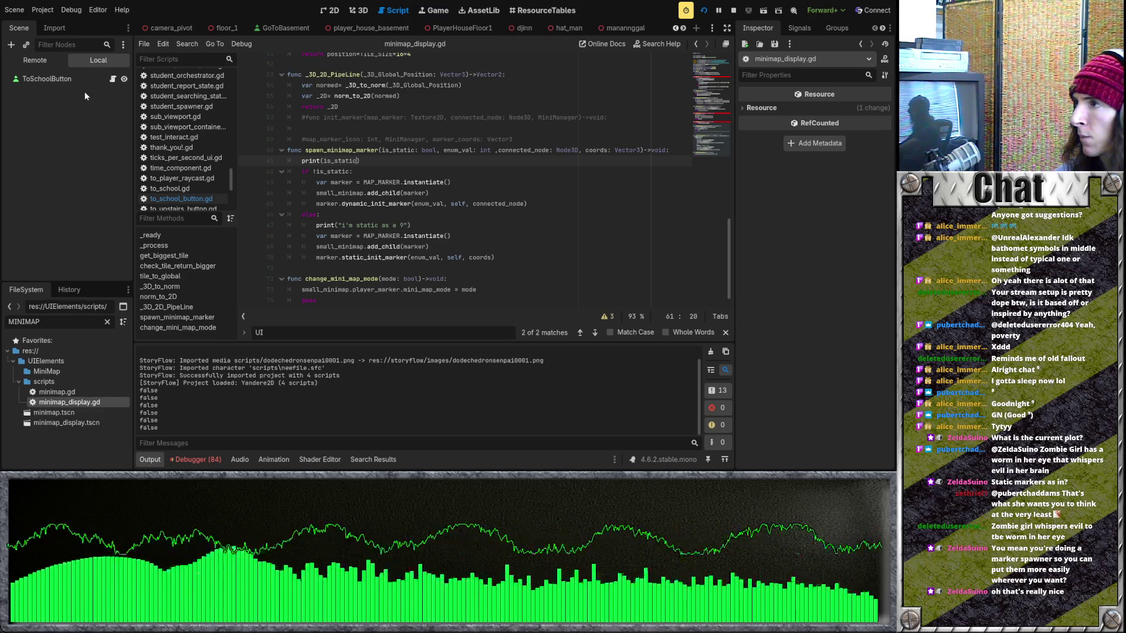
left_click(58, 63)
left_click(18, 171)
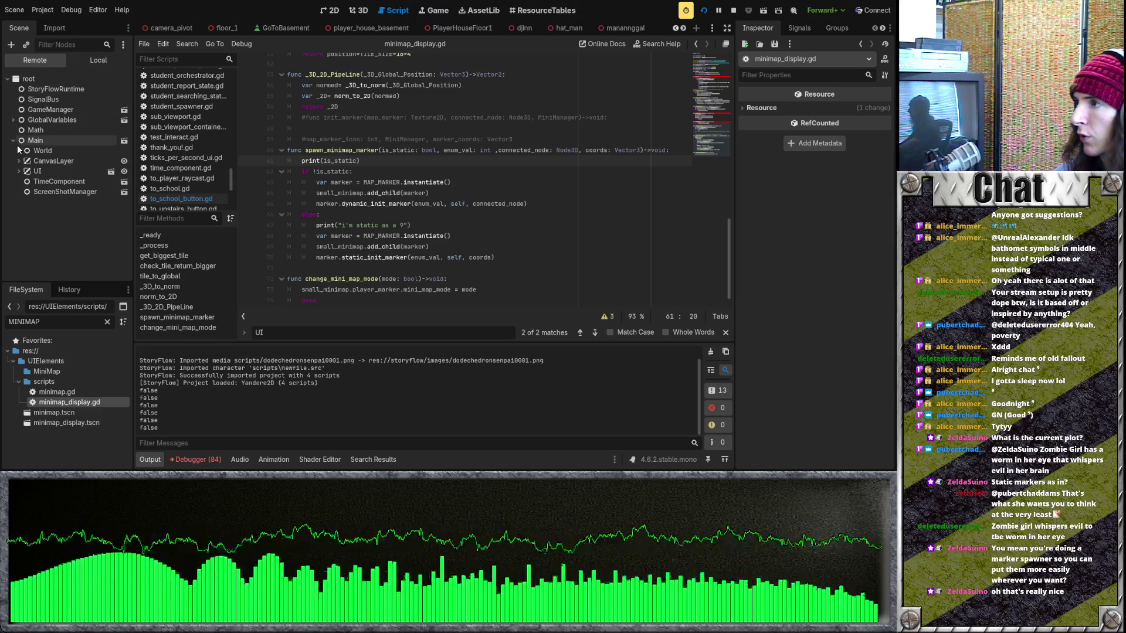
left_click(25, 192)
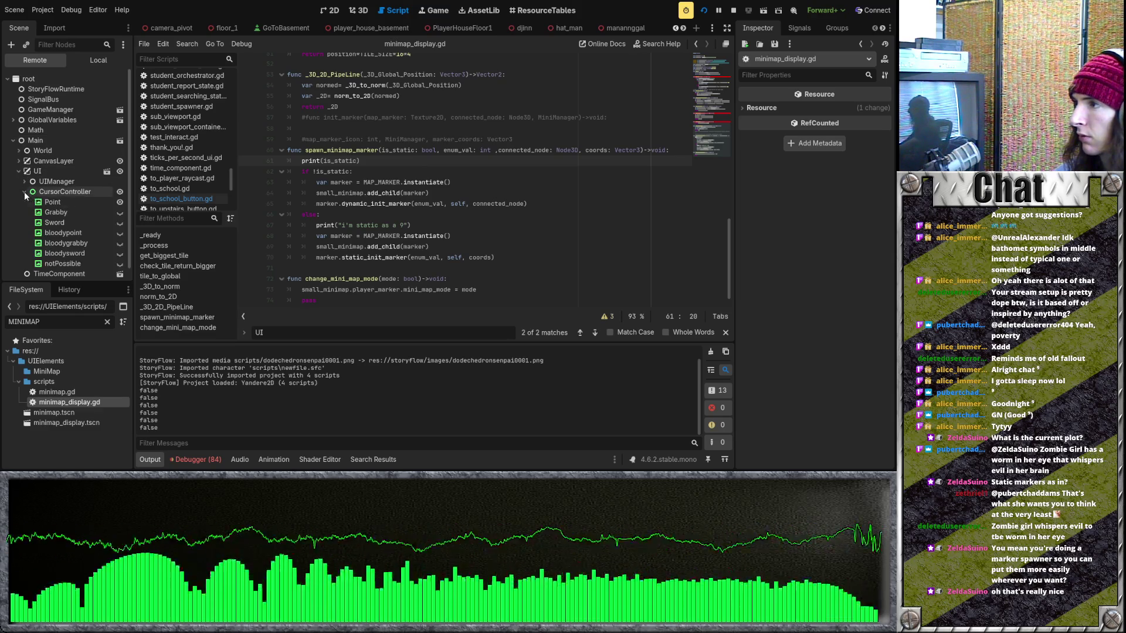
left_click(26, 193)
left_click(25, 182)
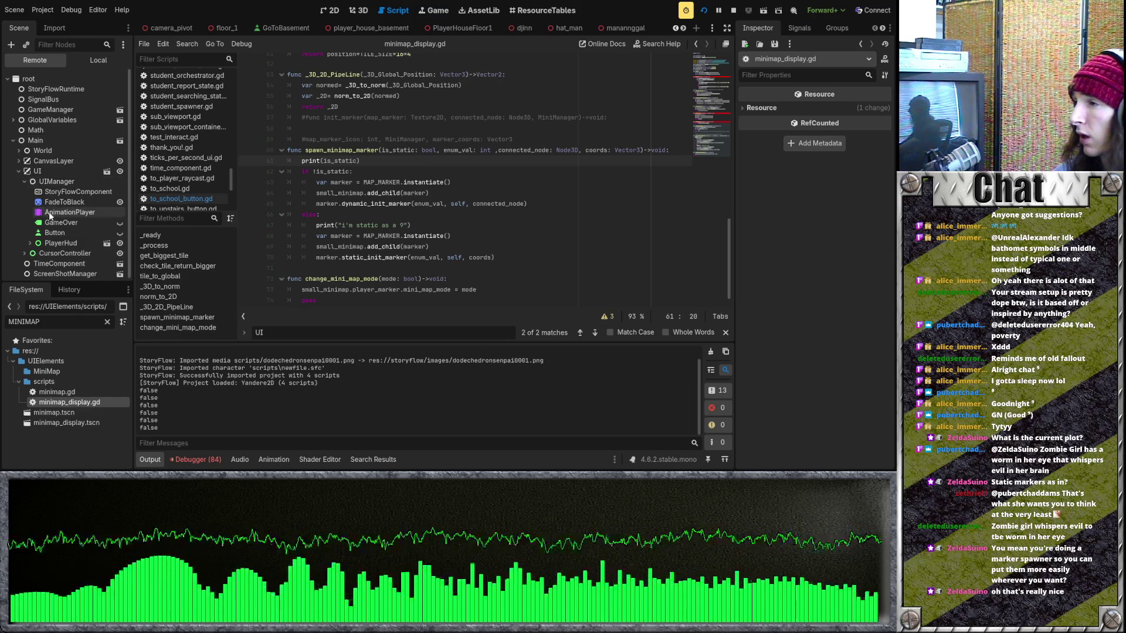
left_click(30, 241)
scroll(30, 244, "down", 3)
left_click(36, 230)
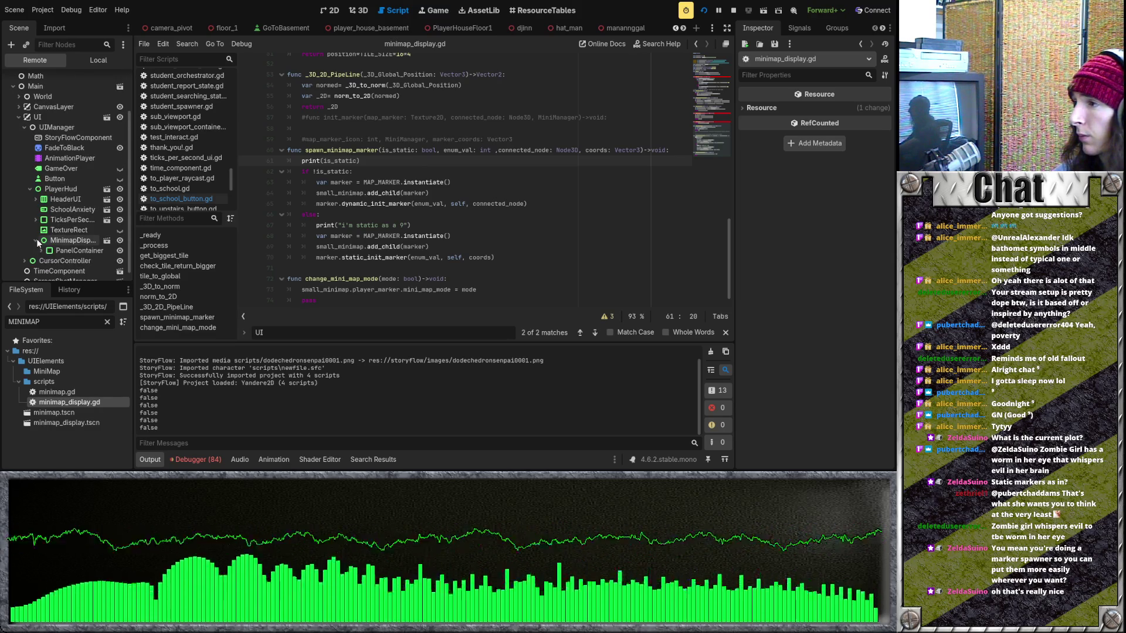
left_click(42, 241)
scroll(48, 241, "down", 1)
left_click(48, 241)
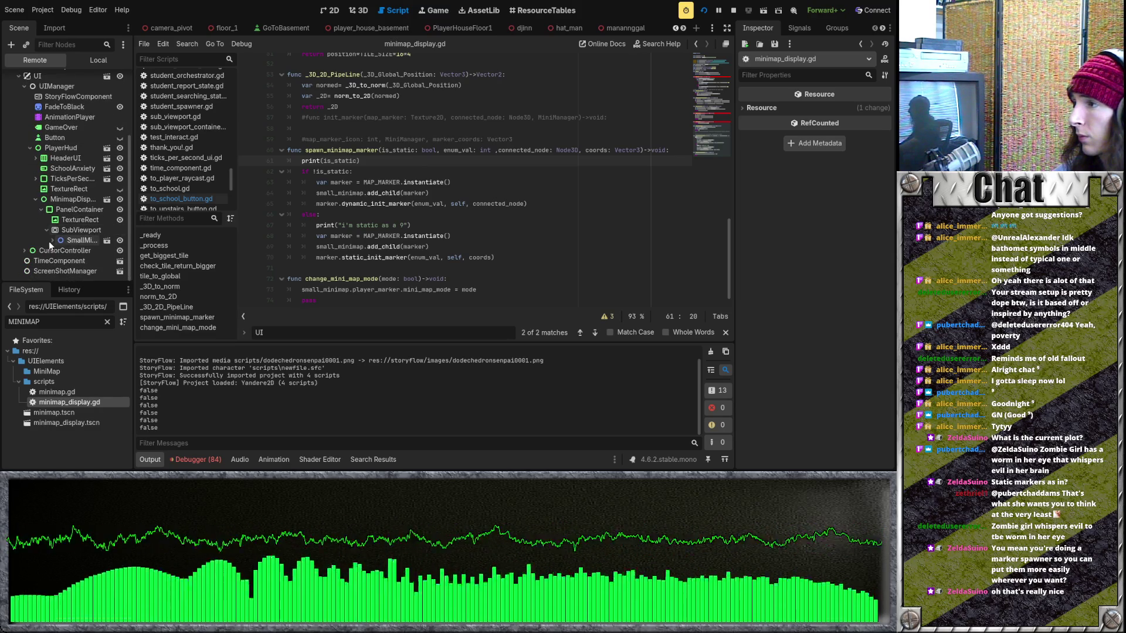
left_click(52, 238)
scroll(64, 238, "down", 3)
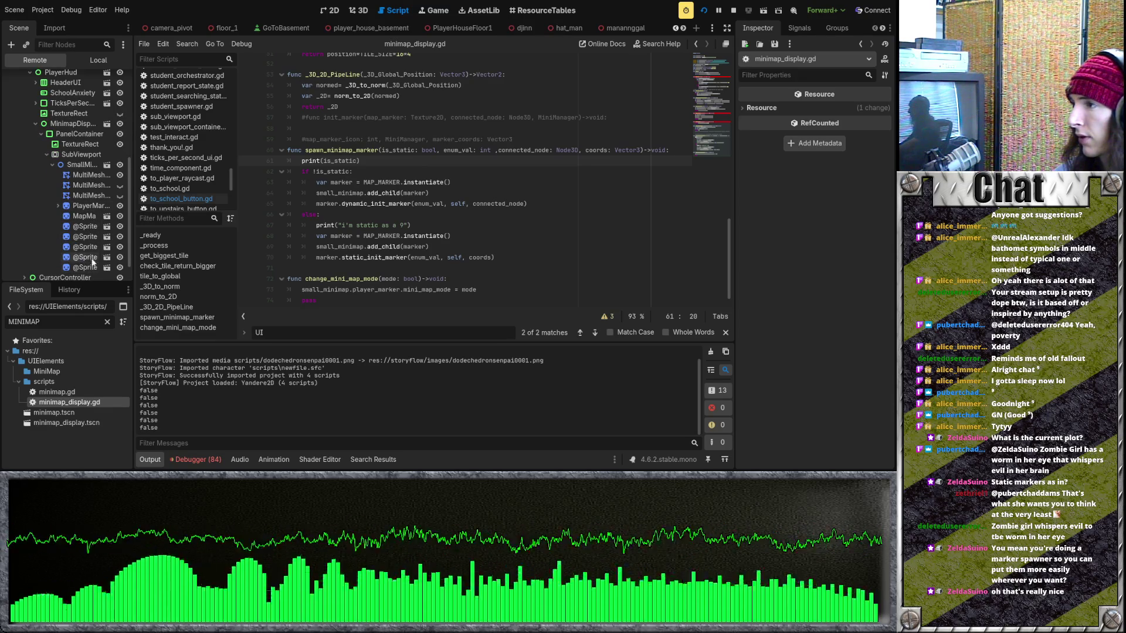
left_click(87, 248)
left_click(85, 227)
left_click(311, 150)
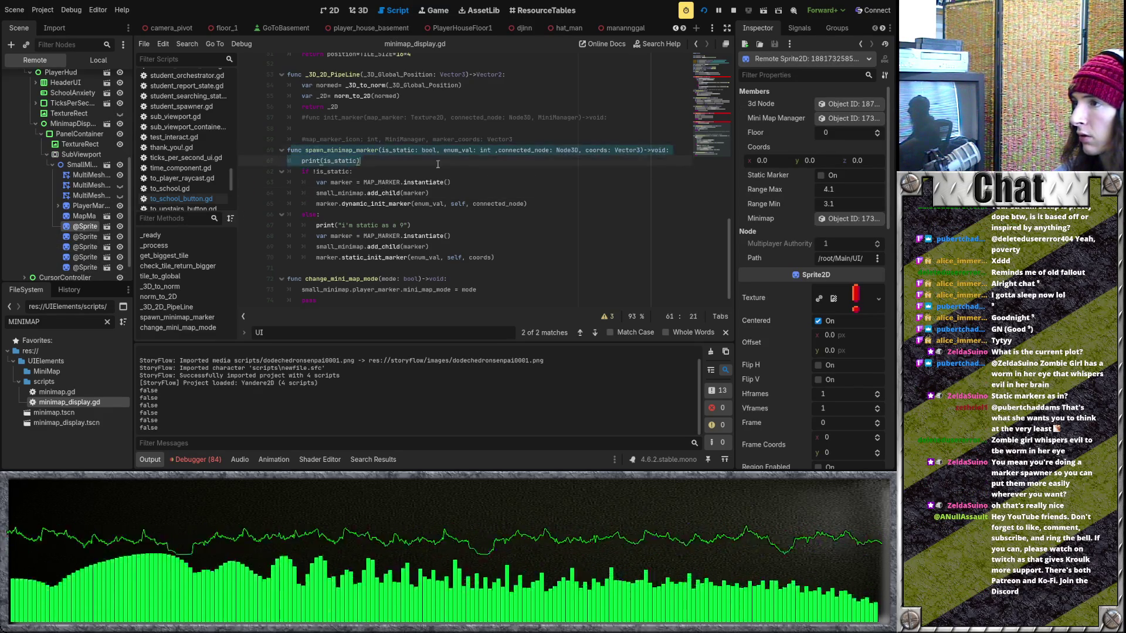
left_click(491, 204)
left_click(733, 10)
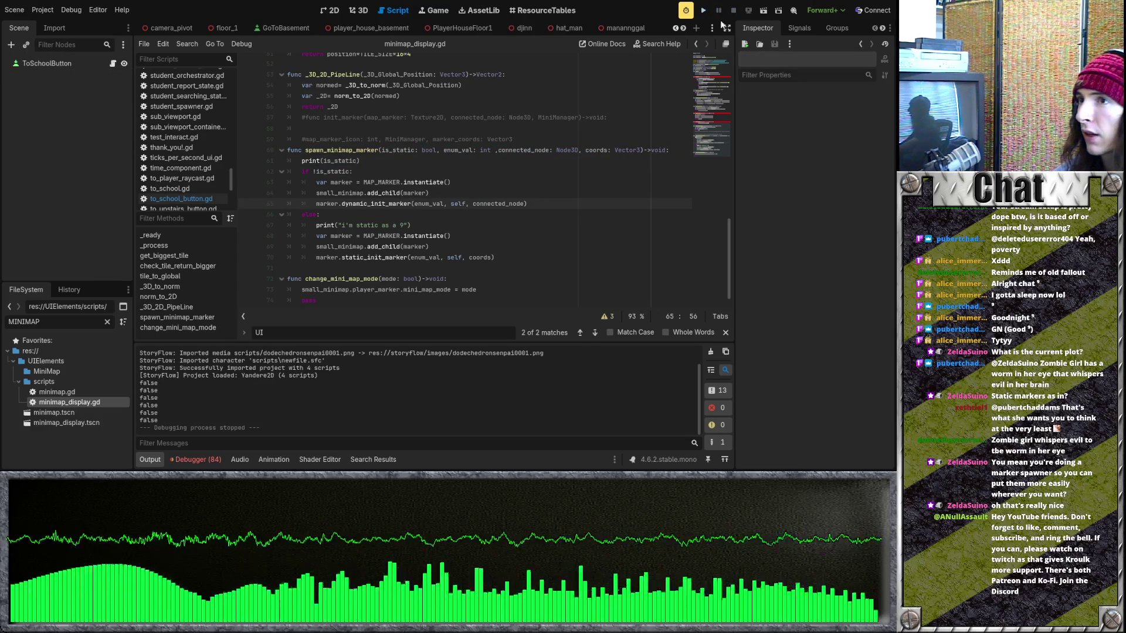
key("Up")
key("Up")
key("Up")
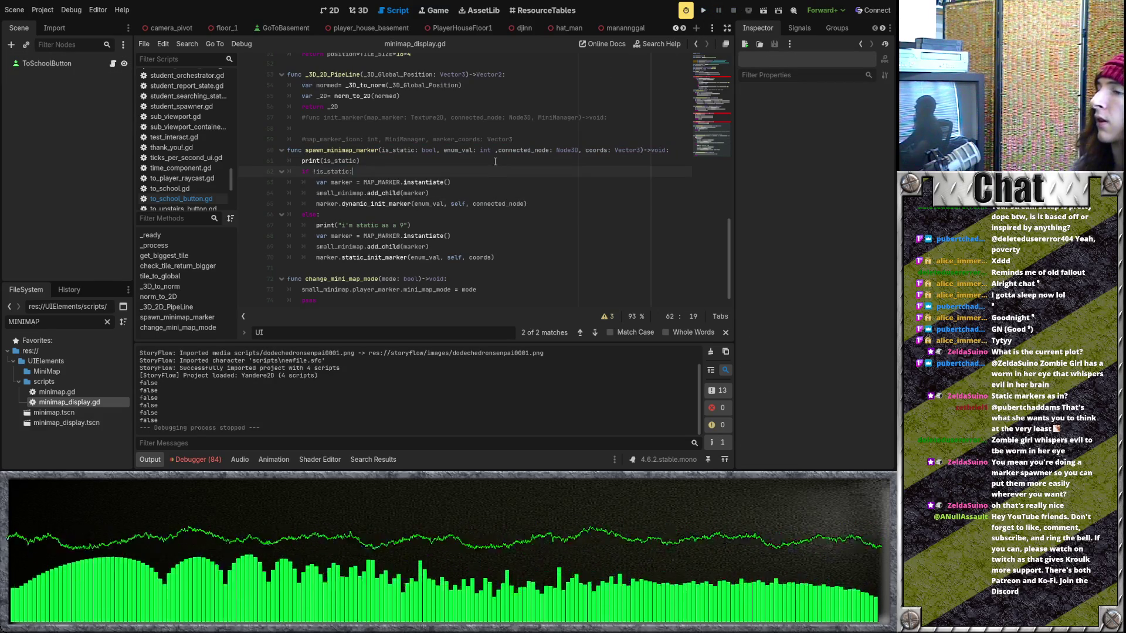
left_click(482, 151)
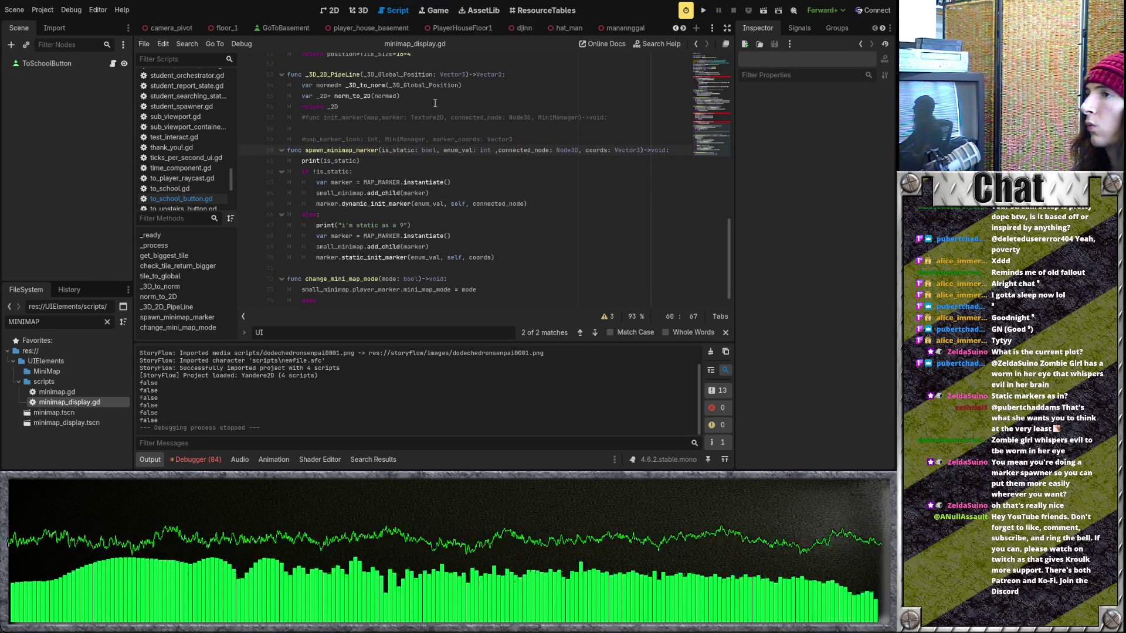
scroll(308, 23, "up", 5)
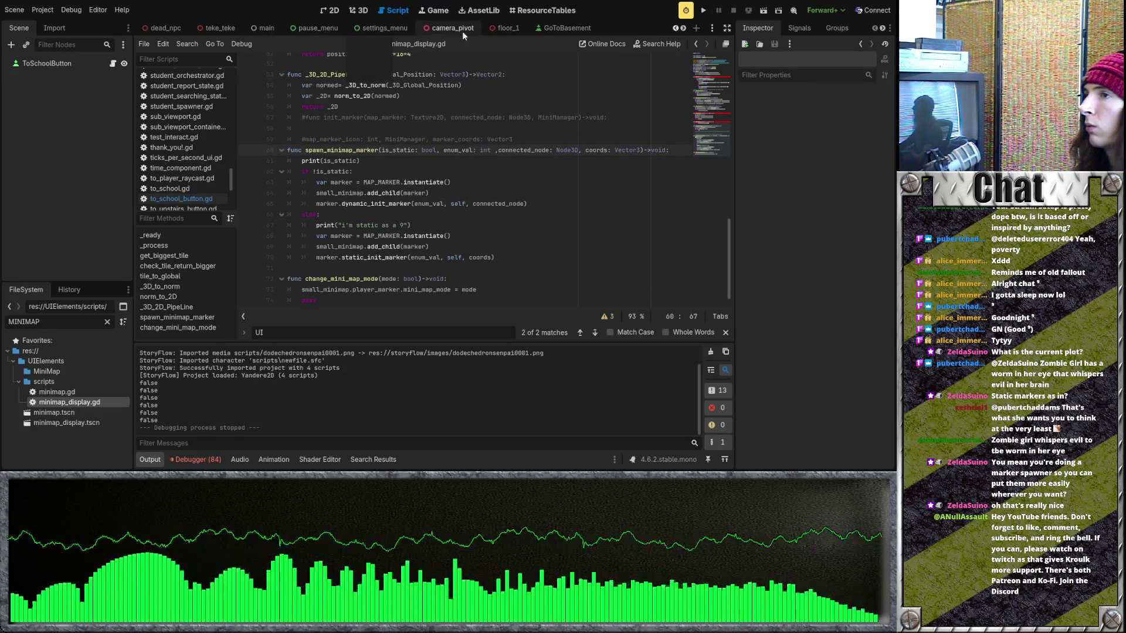
left_click(495, 30)
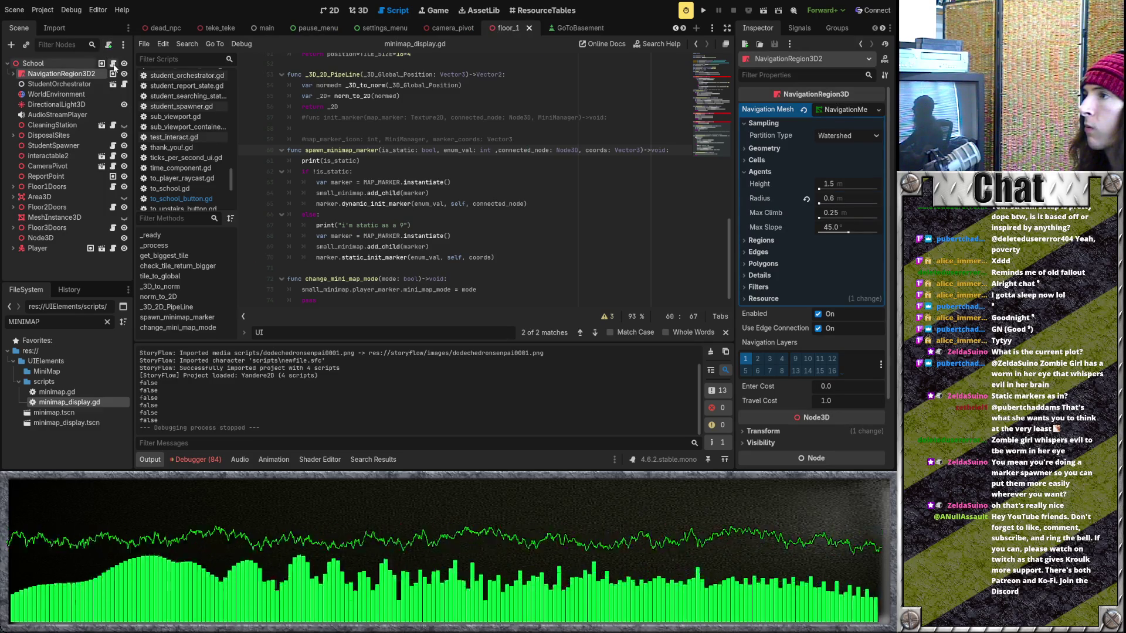
Paste the SpawnMapMarker.emit line as the first line of check_class and save floor_1.gd
scroll(471, 159, "down", 3)
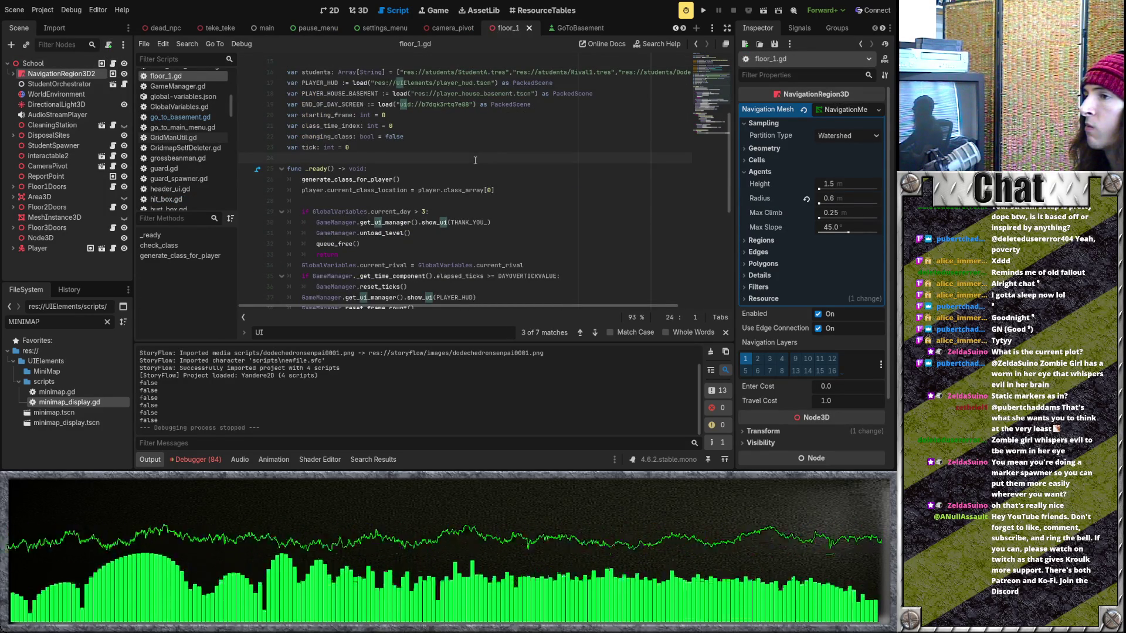
scroll(475, 160, "down", 1)
left_click(478, 168)
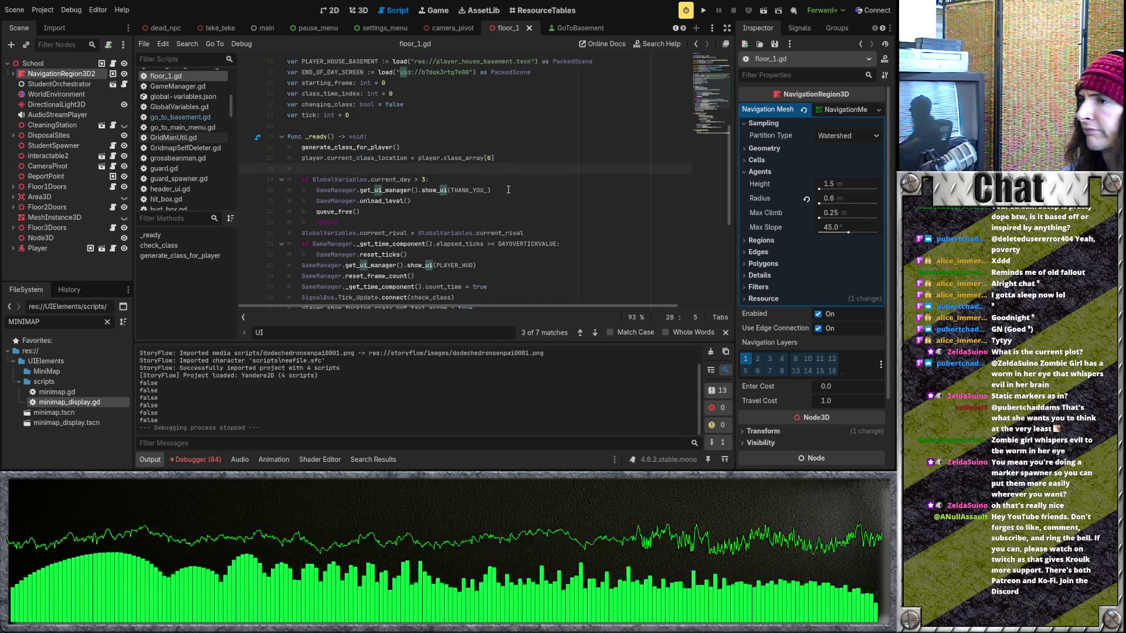
key("ctrl+z")
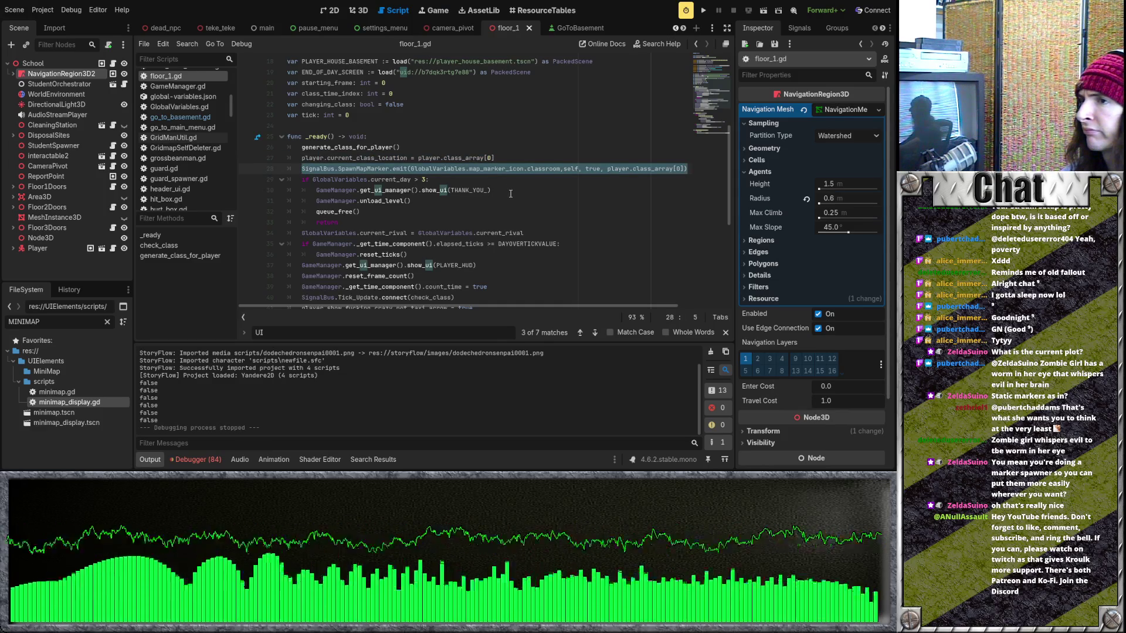
scroll(510, 194, "down", 5)
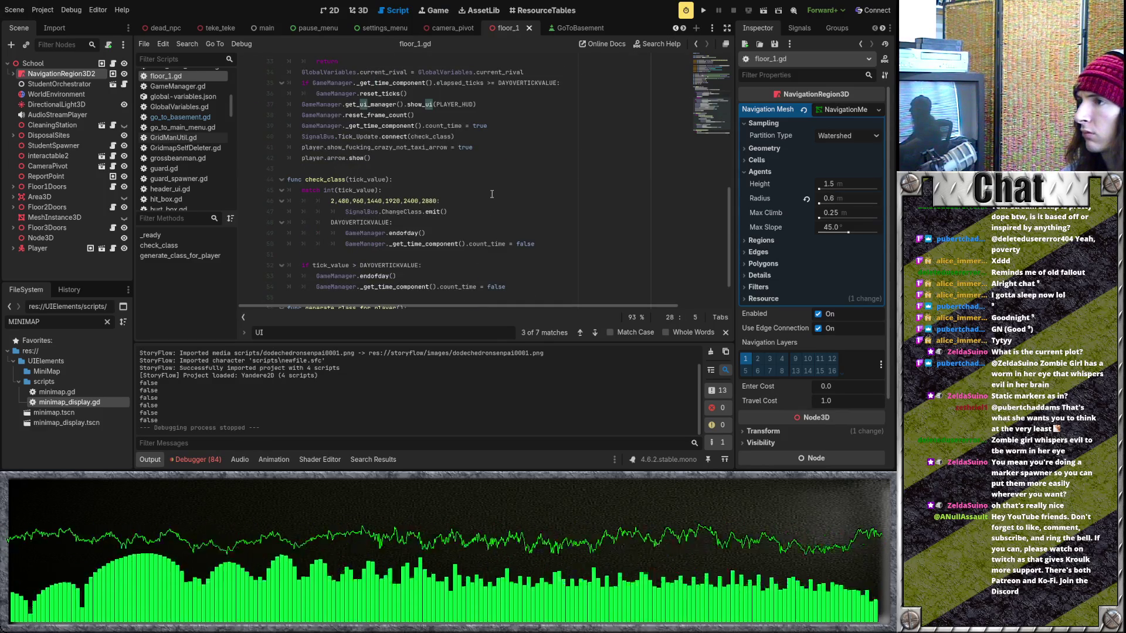
scroll(469, 194, "down", 2)
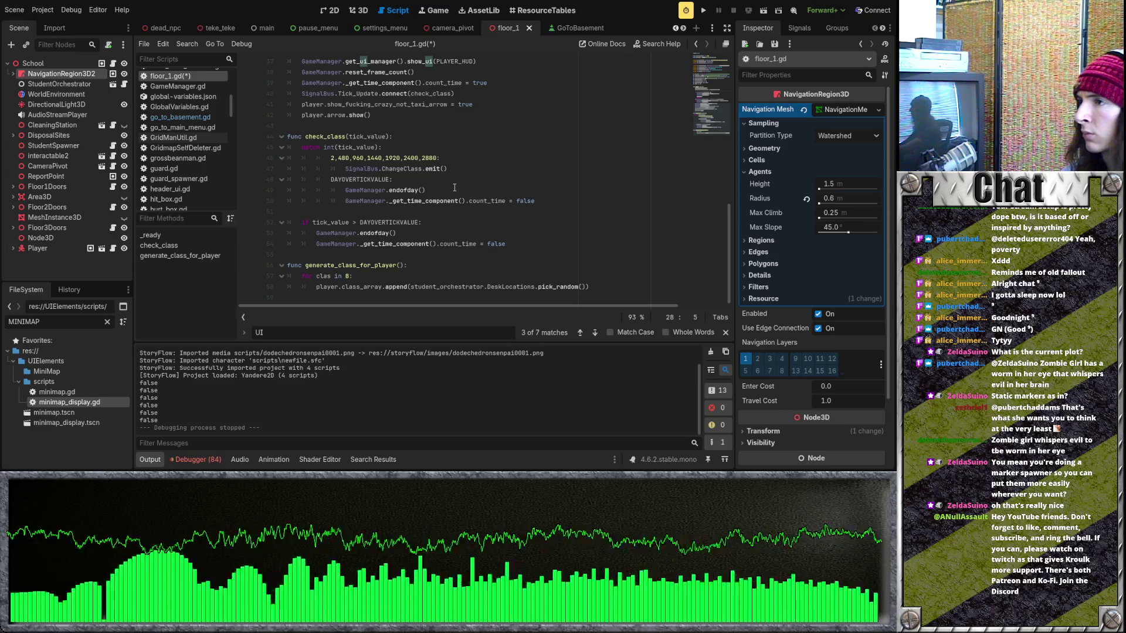
left_click(442, 149)
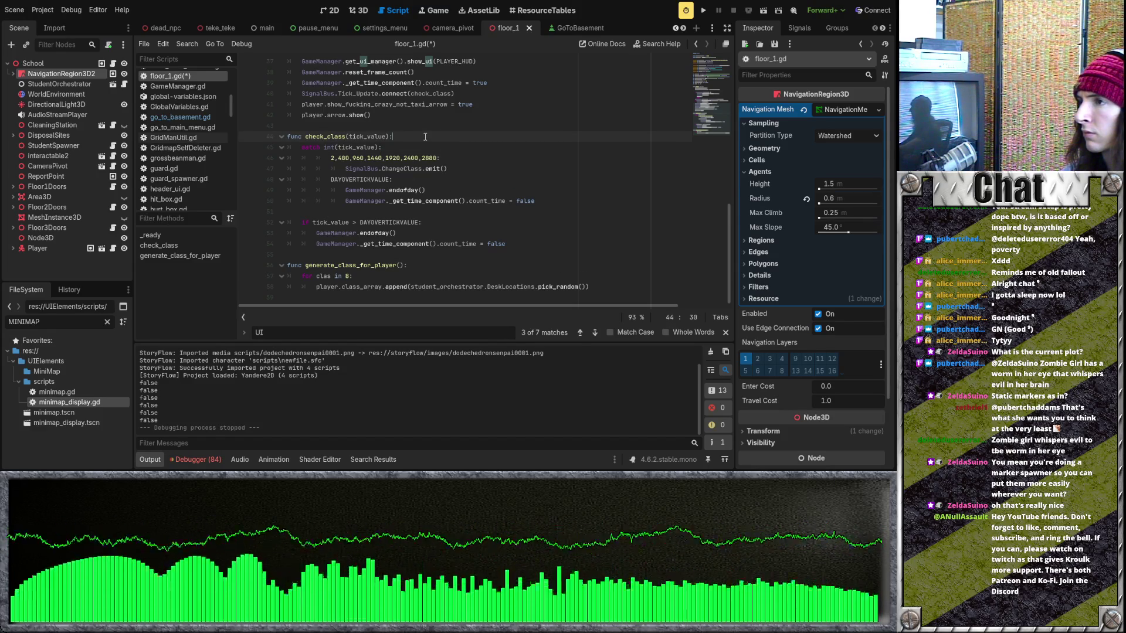
key("Return")
type("SignalBus.SpawnMapMarker.emit(GlobalVariables.map_marker_icon.classroom,self, true, player.class_array[0])")
key("ctrl+a")
key("ctrl+s")
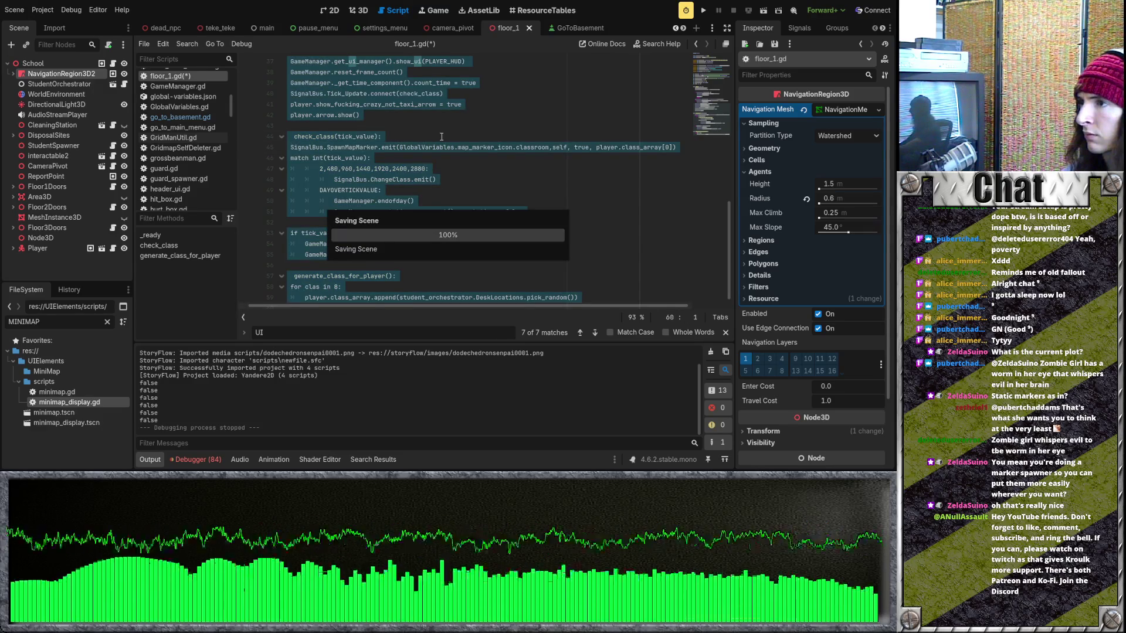
left_click(443, 137)
Run the project and view the Debugger Errors list with 'Cannot convert argument 2 from Object to int'
key("F5")
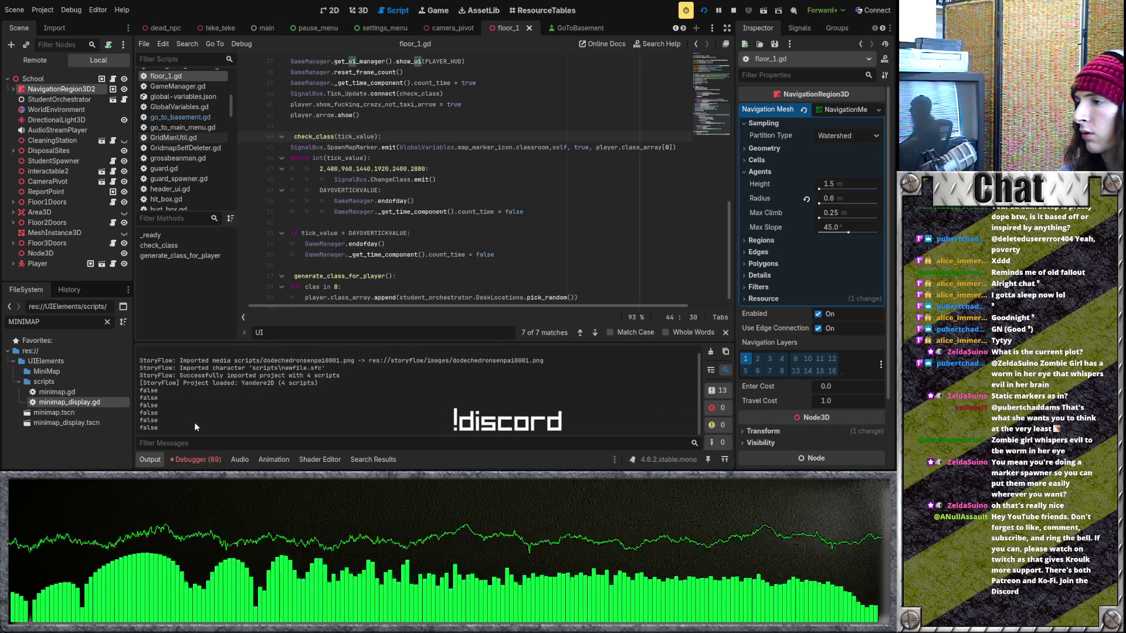
left_click(202, 459)
left_click(216, 343)
scroll(253, 405, "down", 2)
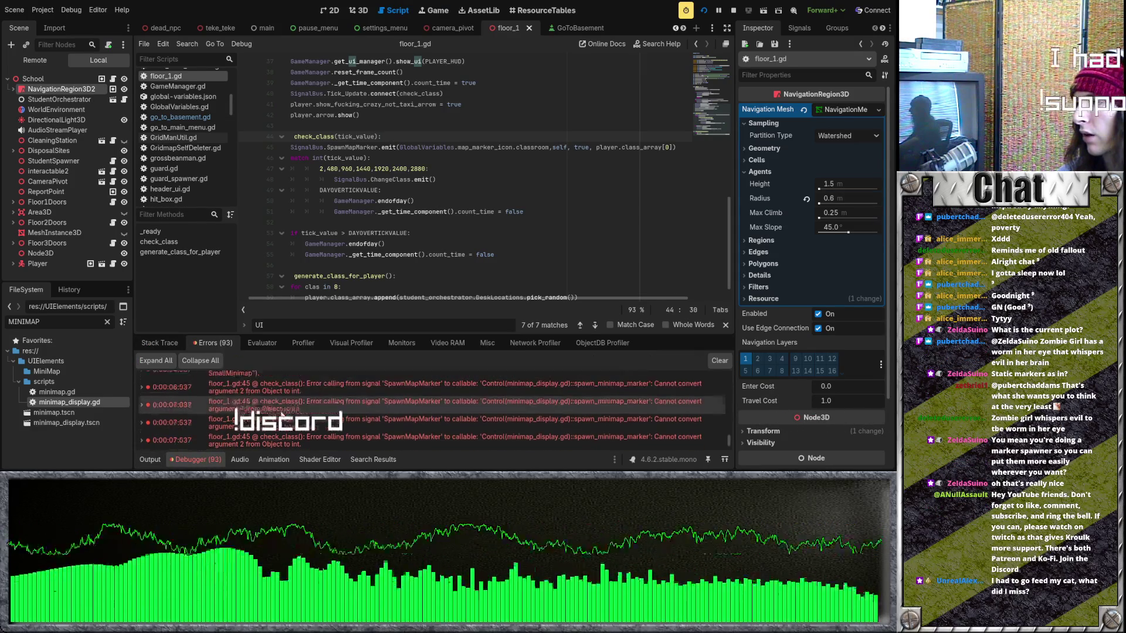
Move true to the first argument of the SpawnMapMarker emit on line 45, save, and rerun
left_click(280, 414)
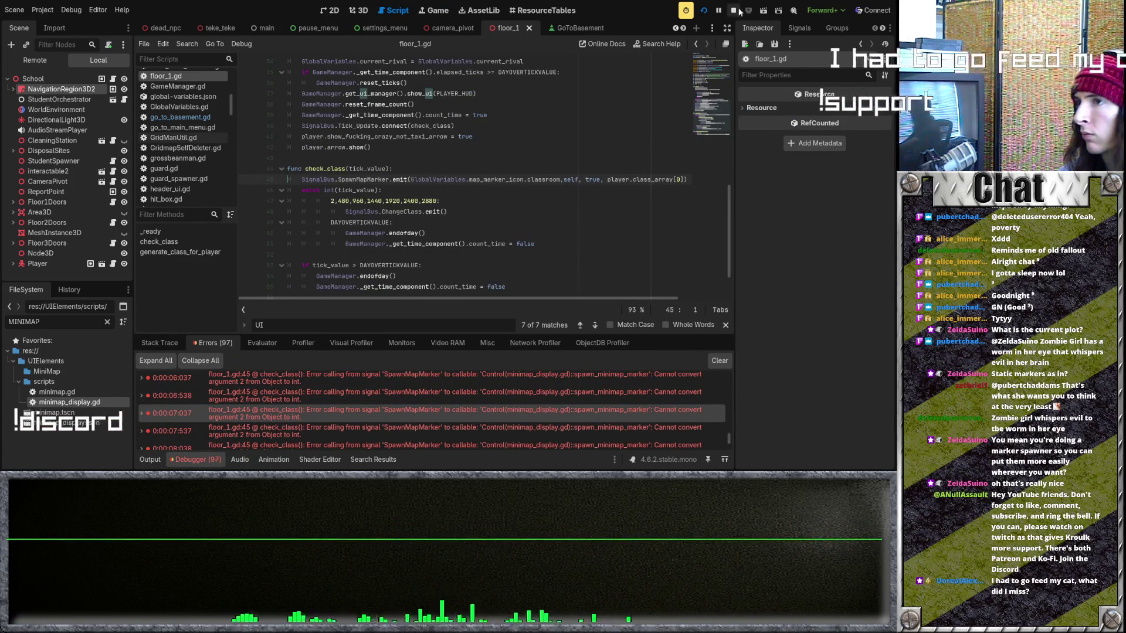
left_click(601, 179)
key("BackSpace")
key("BackSpace")
key("BackSpace")
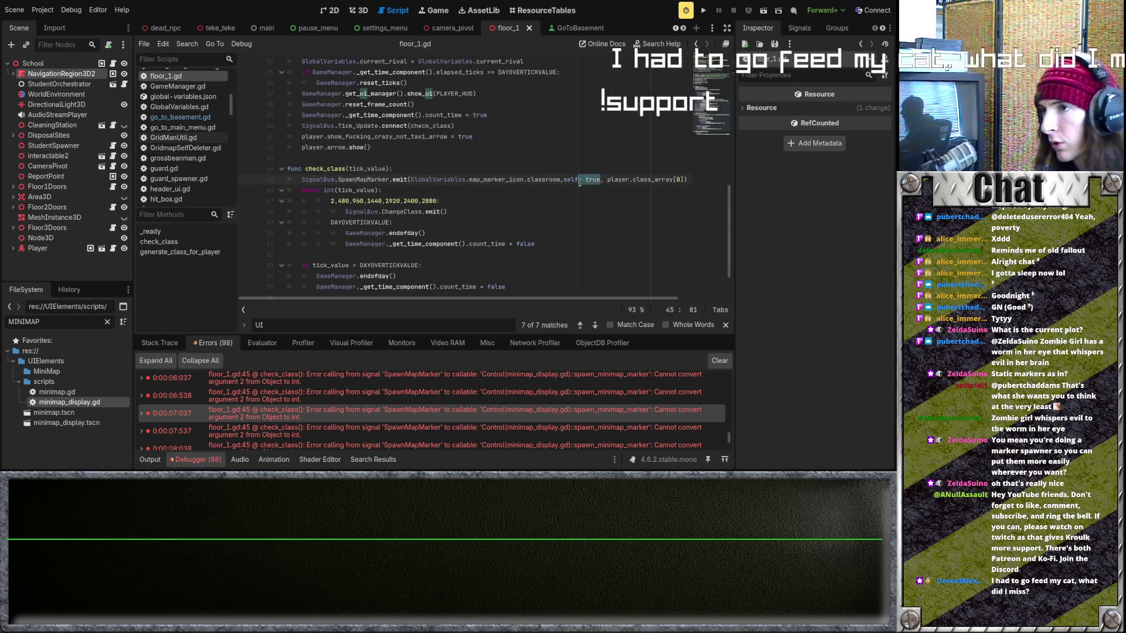
left_click(411, 179)
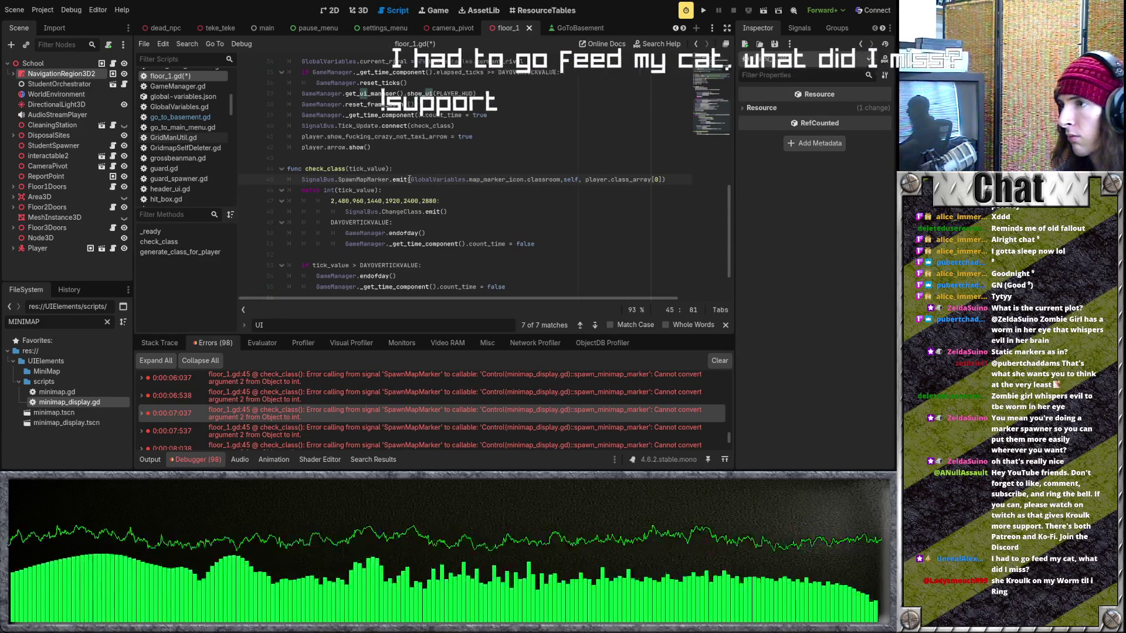
type("true,")
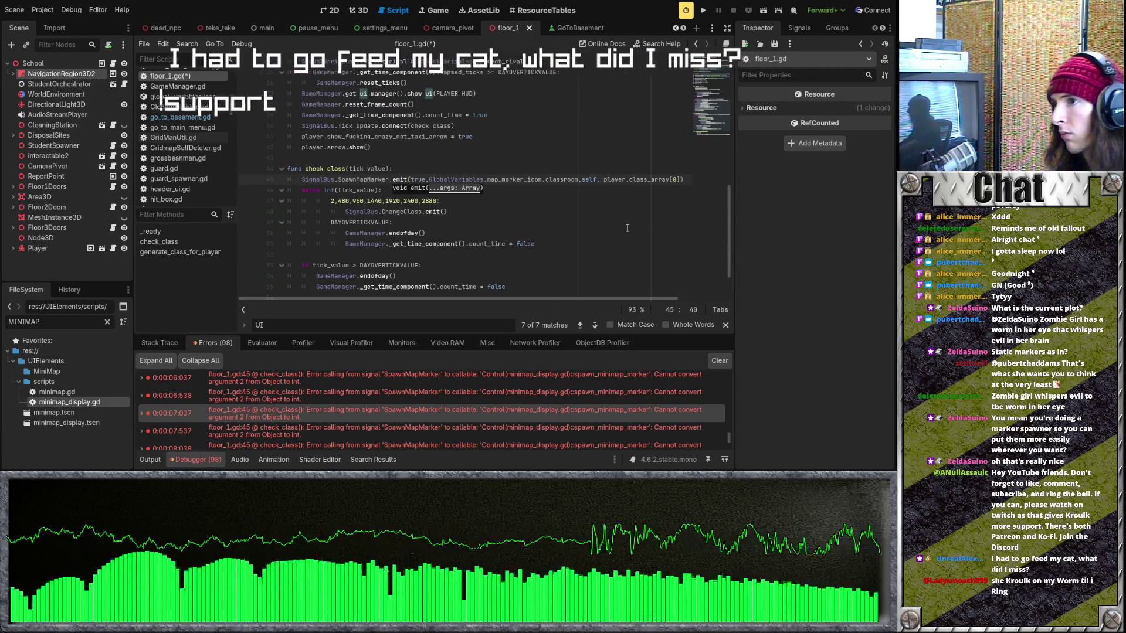
key("ctrl+s")
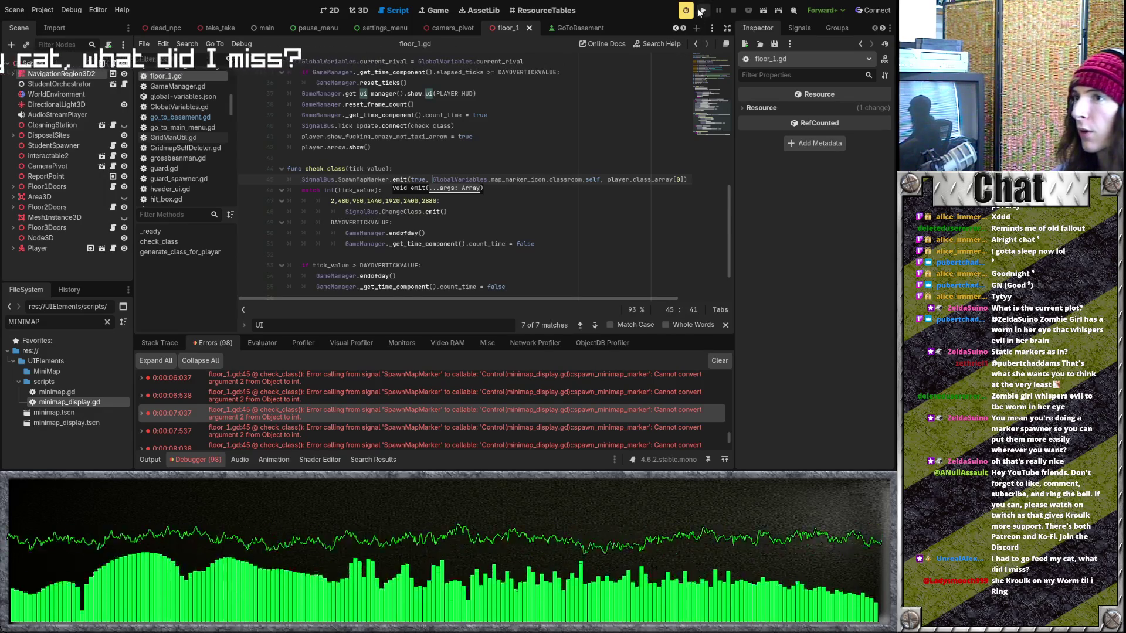
key("F5")
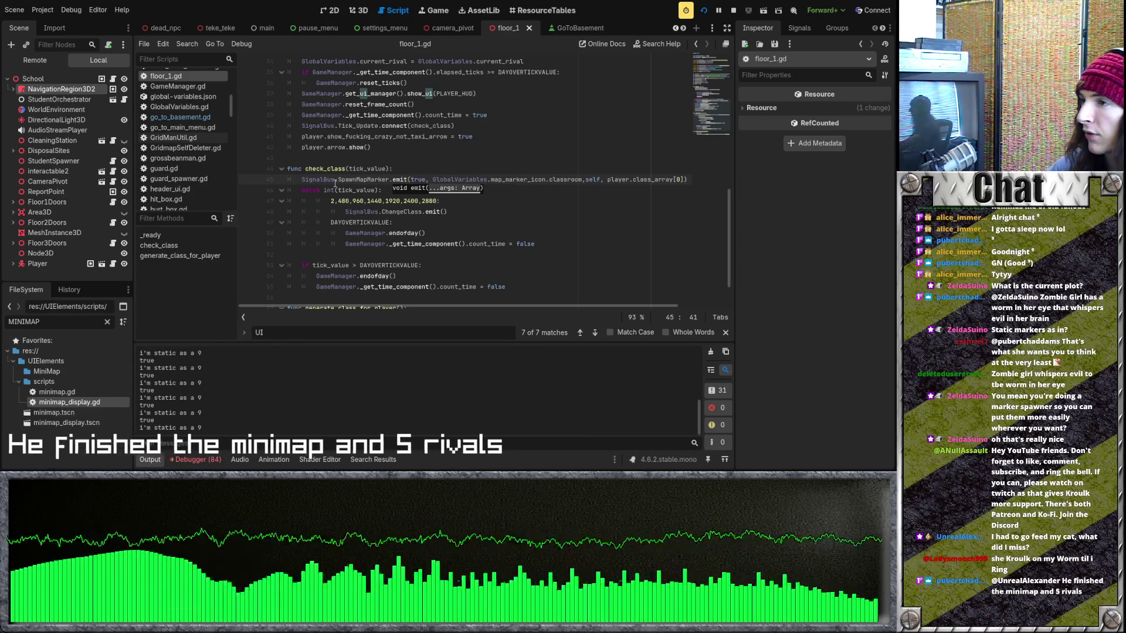
left_click_drag(323, 180, 447, 211)
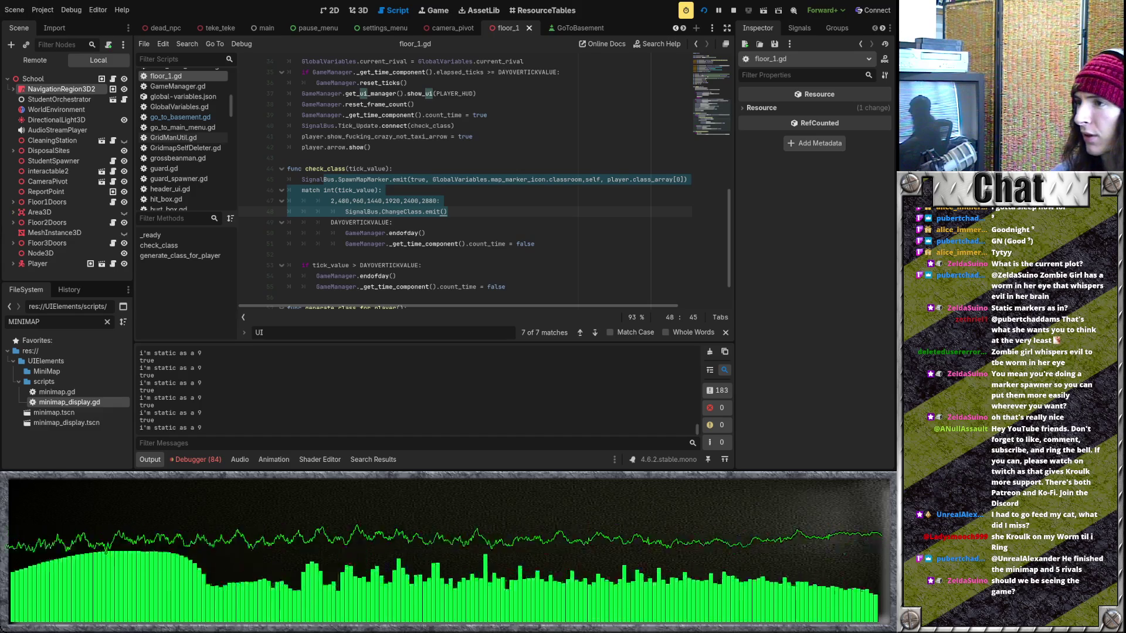
Stop the game and move the SpawnMapMarker emit line into the class-time branch below ChangeClass.emit
left_click(487, 200)
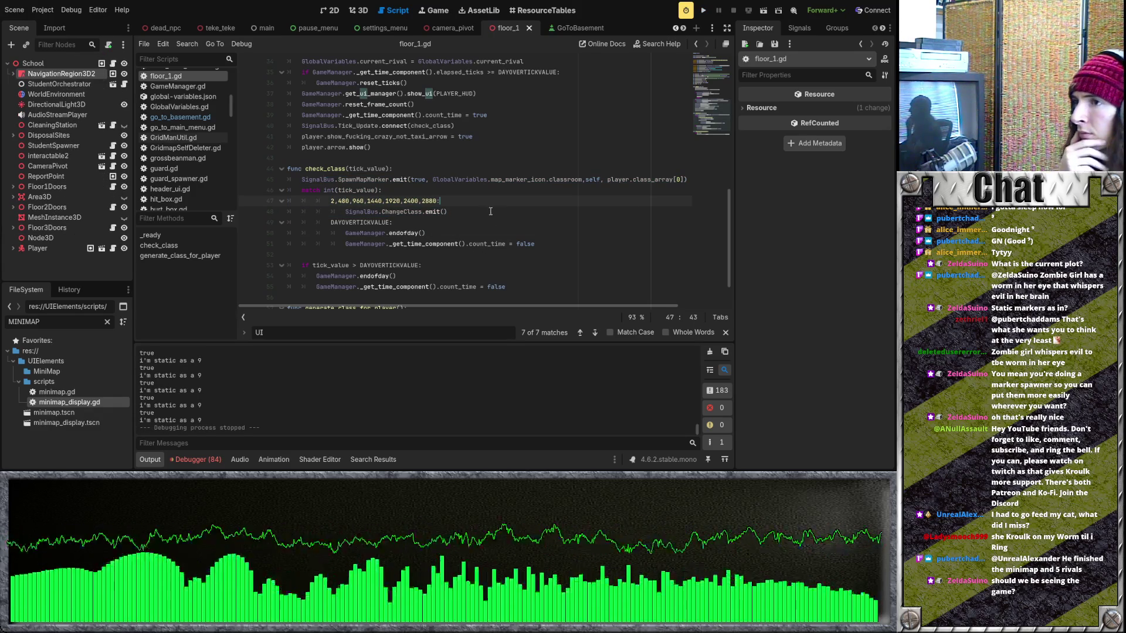
scroll(527, 298, "right", 3)
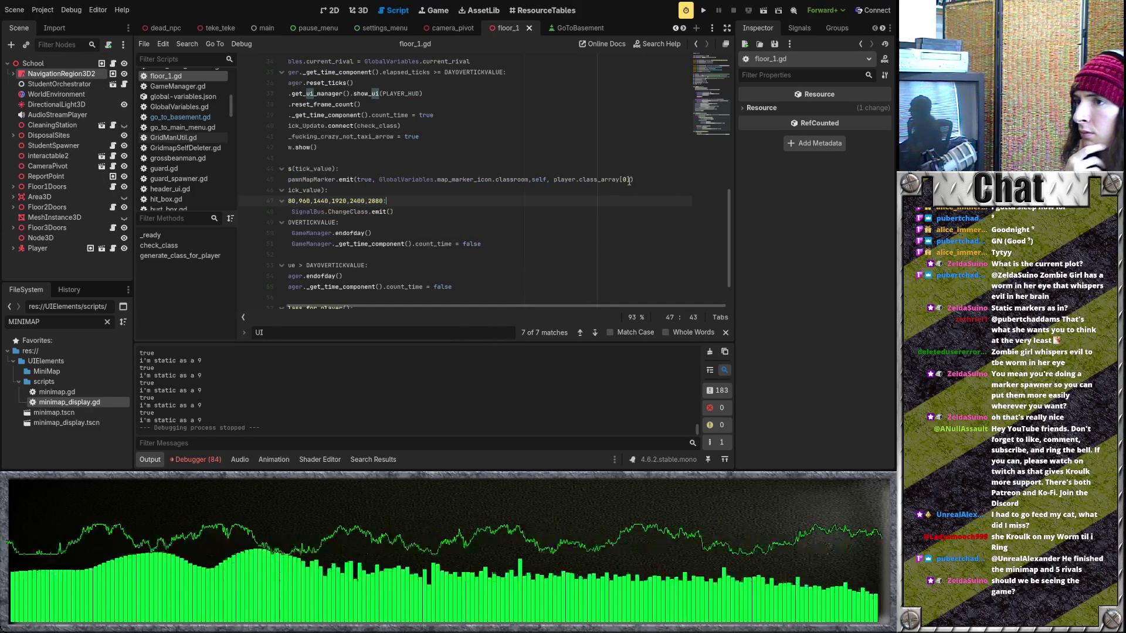
left_click_drag(633, 180, 580, 181)
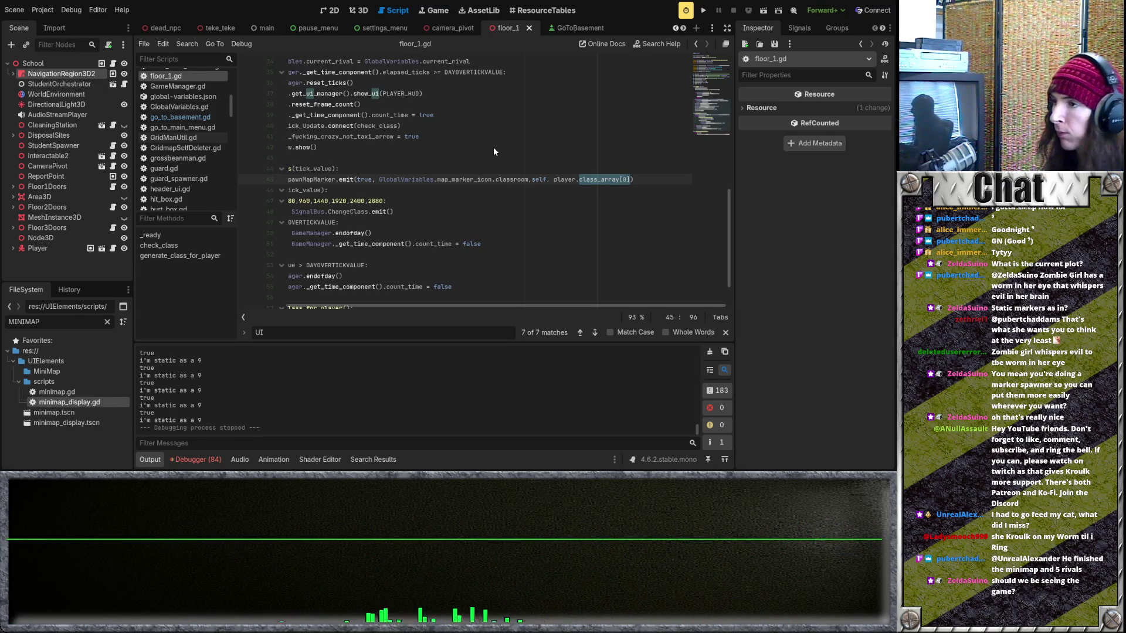
left_click(410, 180)
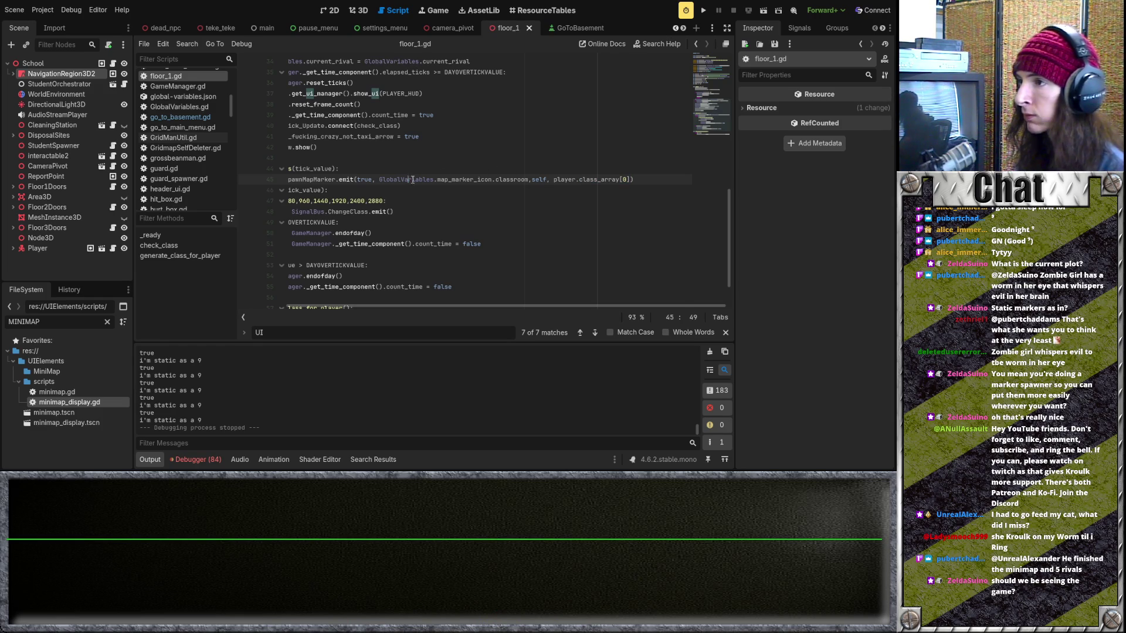
left_click_drag(645, 180, 276, 180)
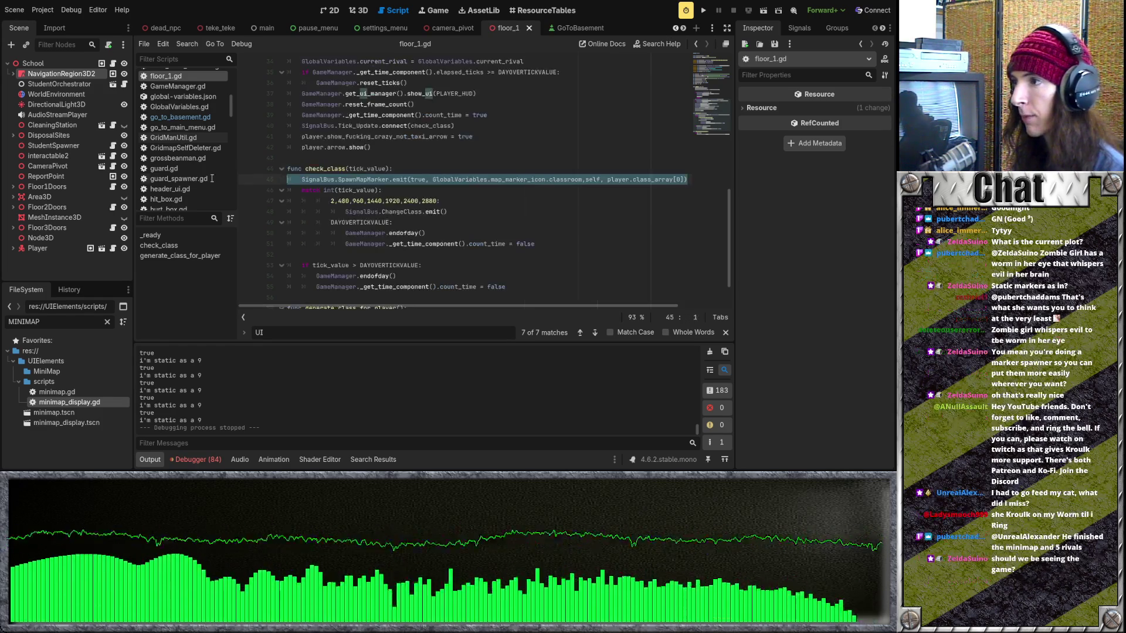
key("BackSpace")
left_click(467, 215)
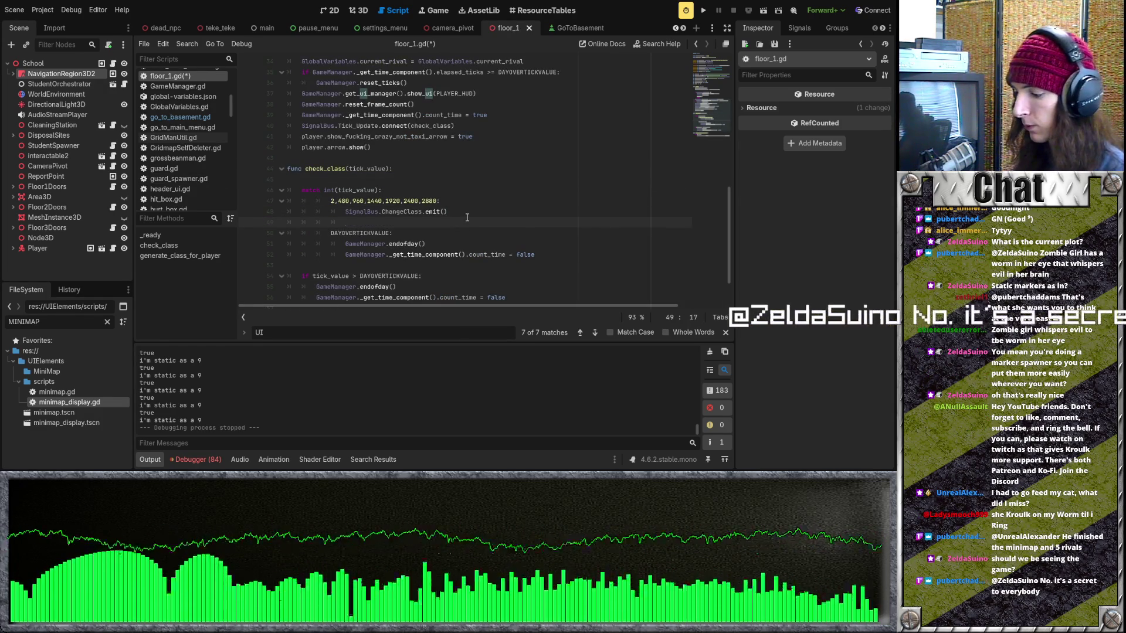
key("Return")
key("ctrl+v")
Replace player.class_array[0] with player.current_class_location in the SpawnMapMarker emit
scroll(482, 298, "up", 10)
scroll(485, 295, "left", 3)
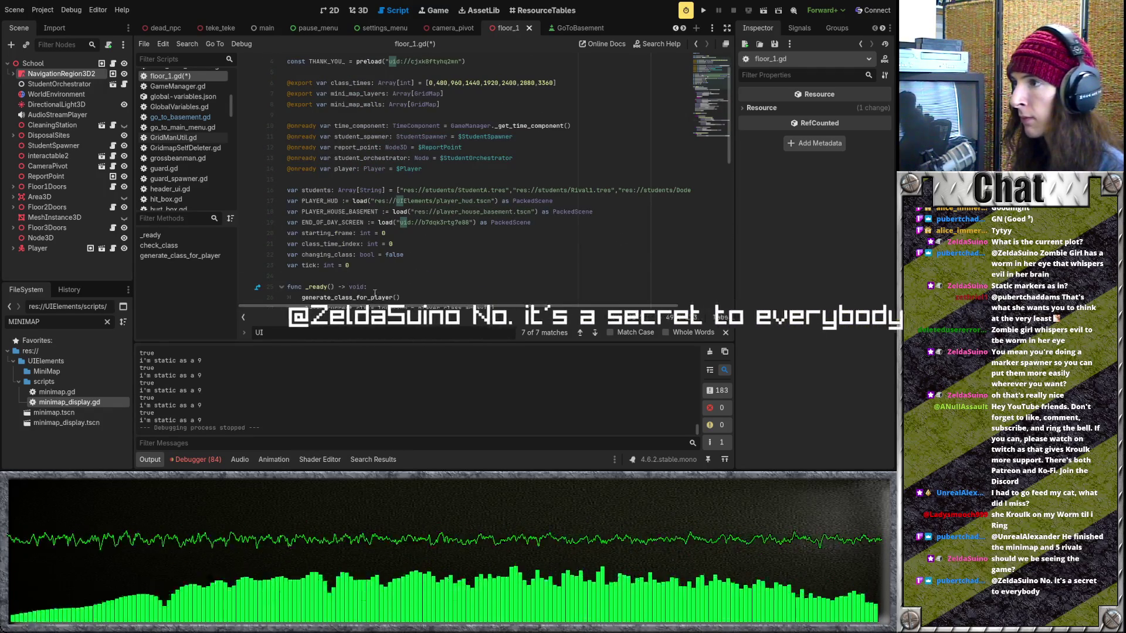
scroll(363, 213, "down", 3)
scroll(363, 212, "down", 2)
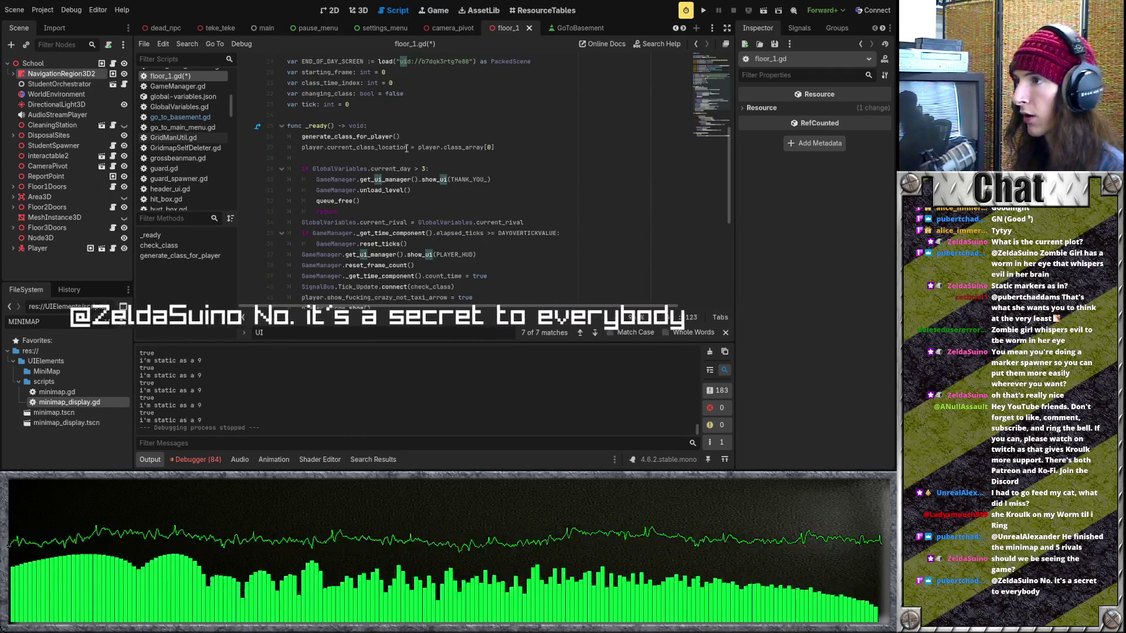
left_click_drag(407, 147, 300, 148)
key("ctrl+c")
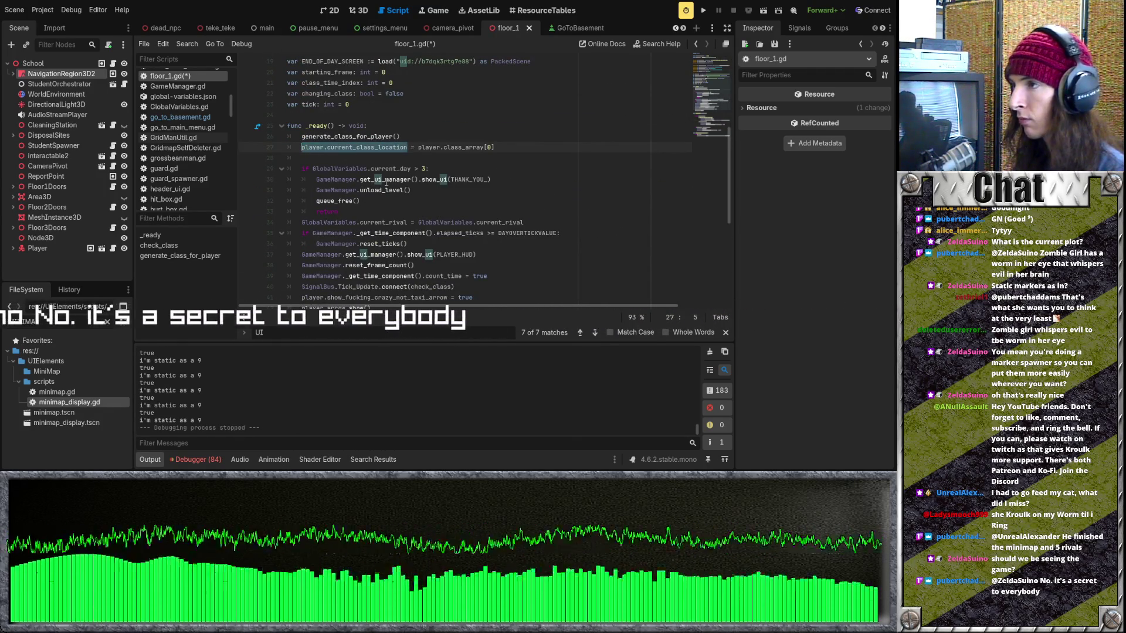
scroll(568, 219, "down", 7)
left_click_drag(523, 307, 614, 304)
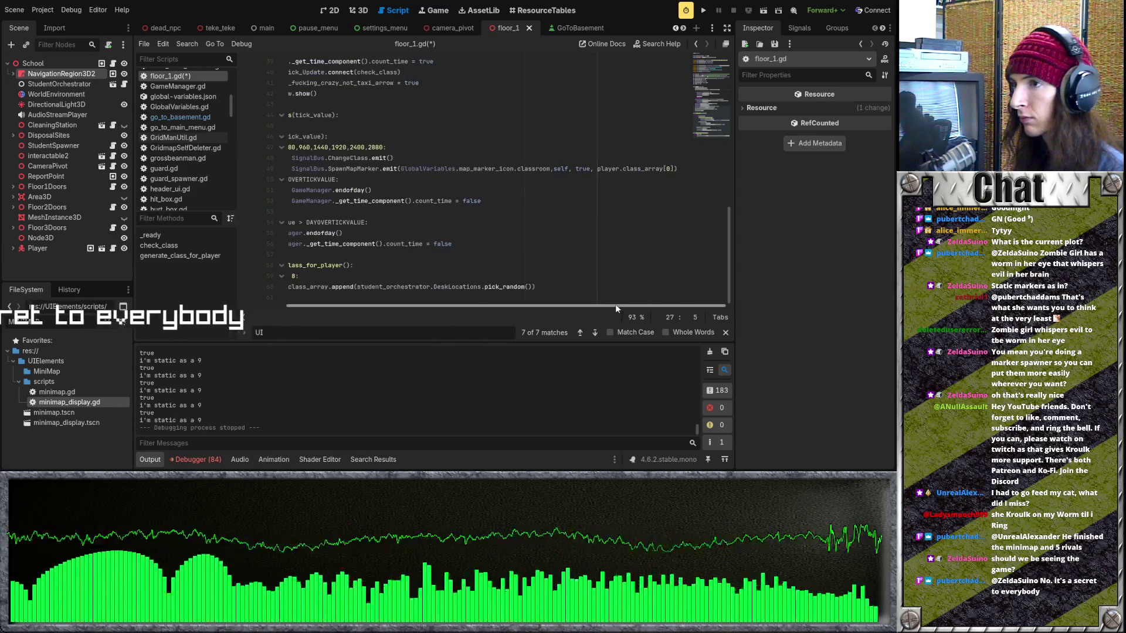
left_click(672, 168)
left_click_drag(675, 168, 621, 168)
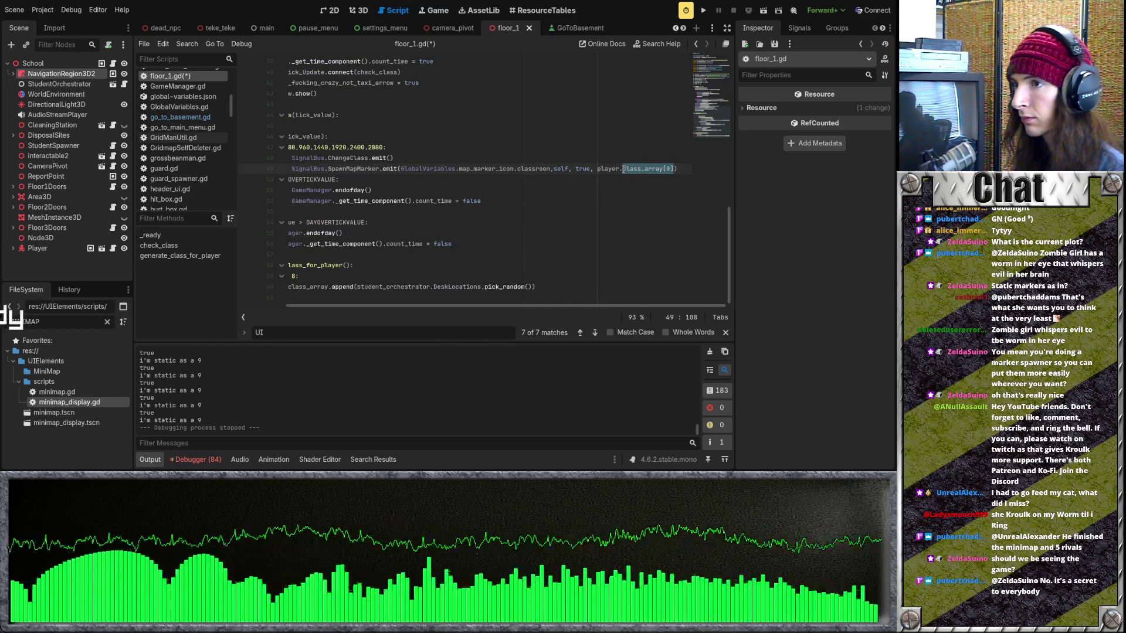
key("ctrl+v")
key("ctrl+z")
left_click(616, 169)
left_click_drag(604, 170, 669, 171)
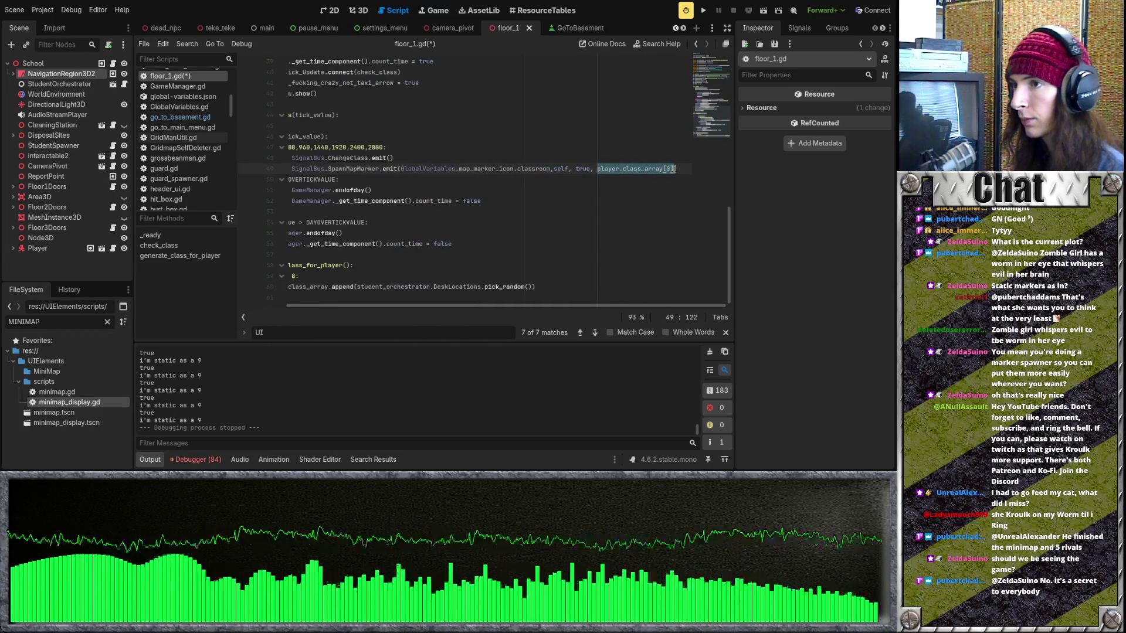
key("ctrl+v")
Select text in the output log, then run the project to test the change
left_click_drag(545, 305, 497, 303)
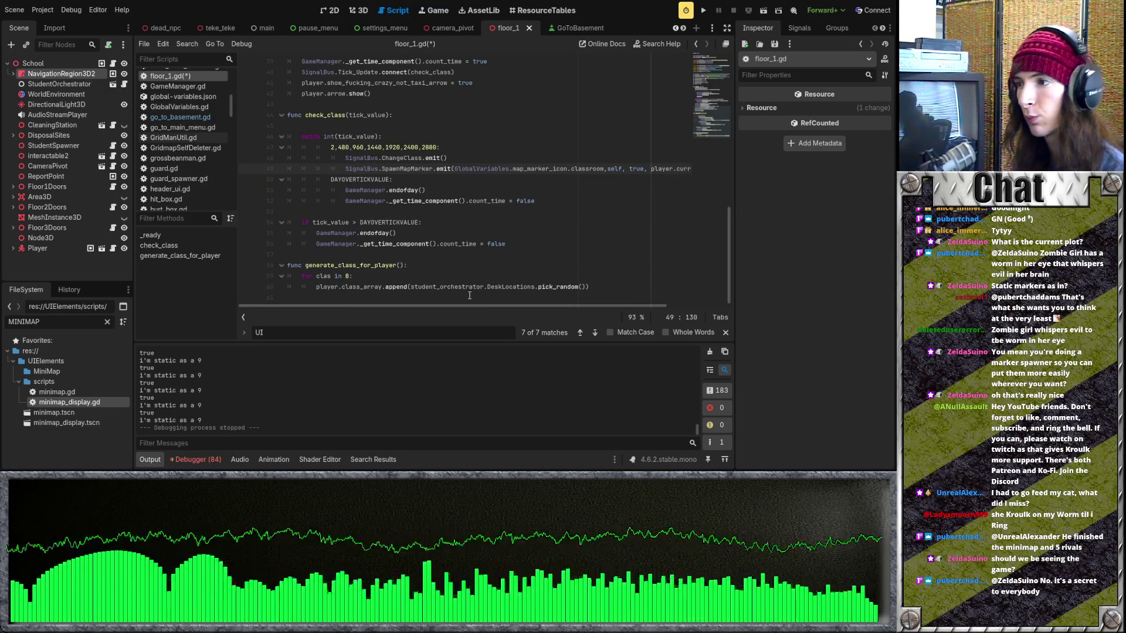
left_click_drag(467, 305, 593, 305)
left_click(704, 12)
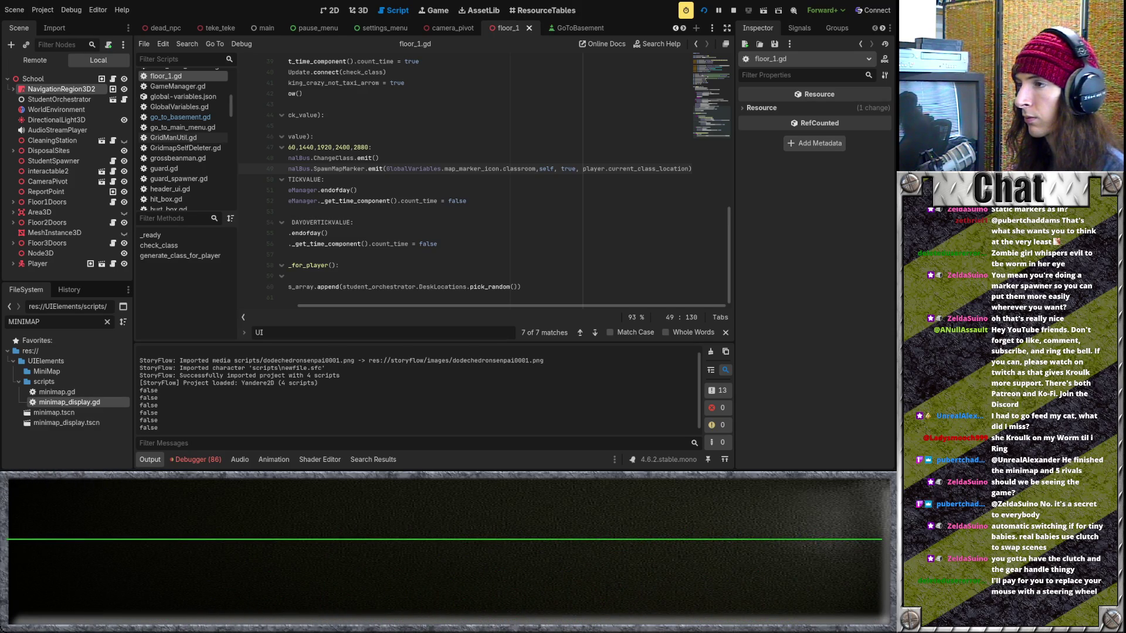
Scroll the script view left and up to review the check_class code while the game runs
scroll(487, 299, "left", 3)
scroll(415, 263, "up", 1)
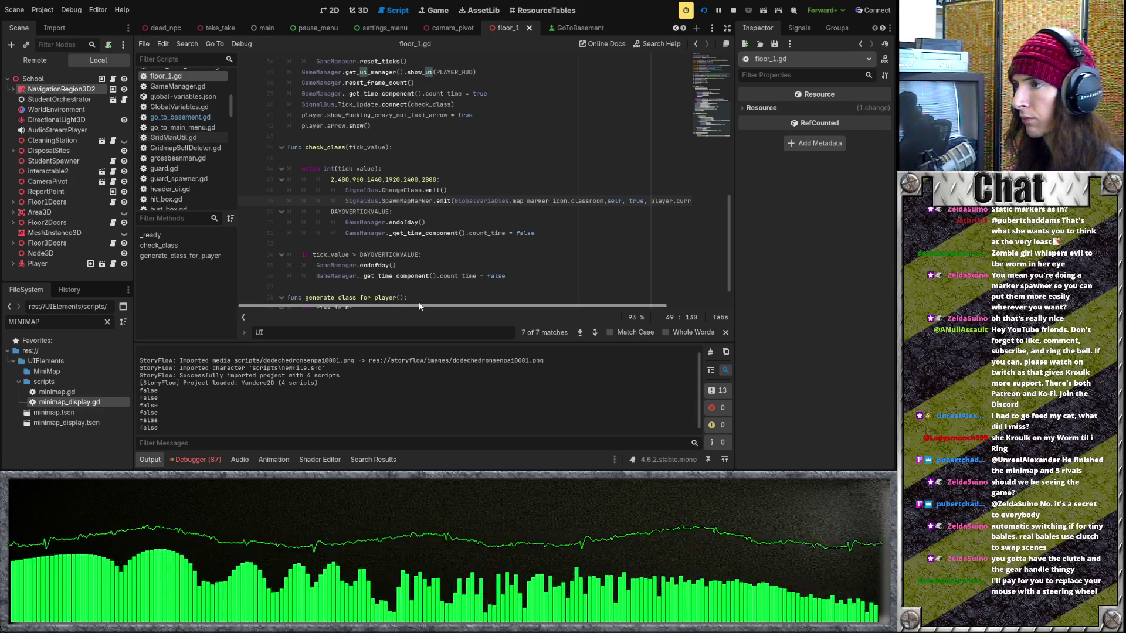
Add a print("balls") line after ChangeClass.emit() in check_class and save floor_1.gd
mouse_move(346, 202)
left_mouse_down()
mouse_move(394, 212)
mouse_move(587, 203)
left_mouse_up()
left_click(499, 190)
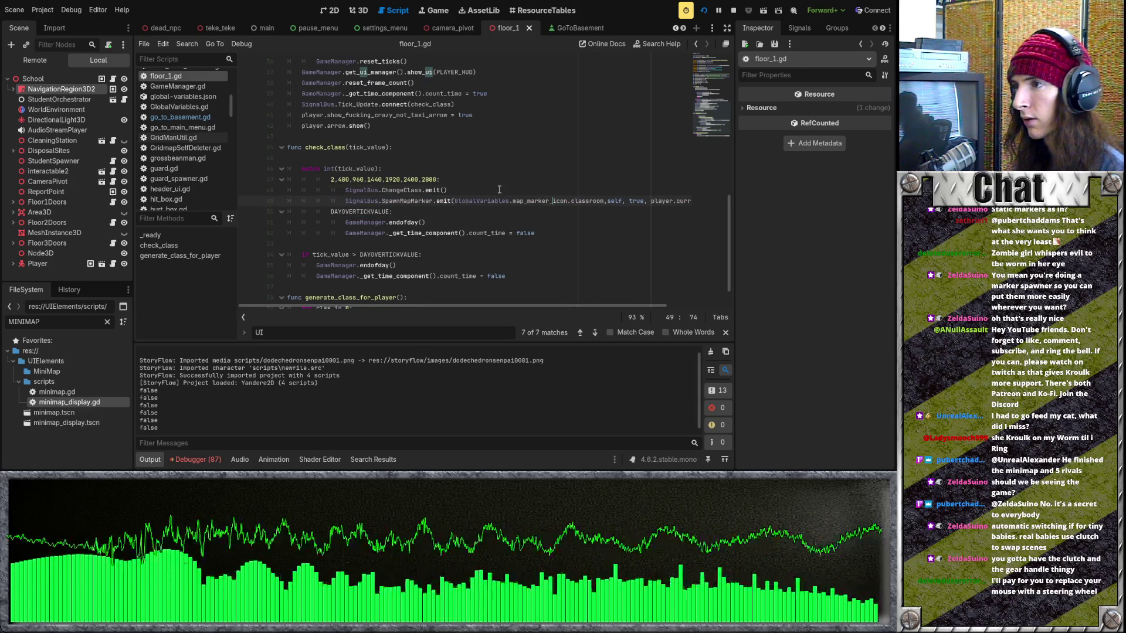
key("Return")
type("print\"ba")
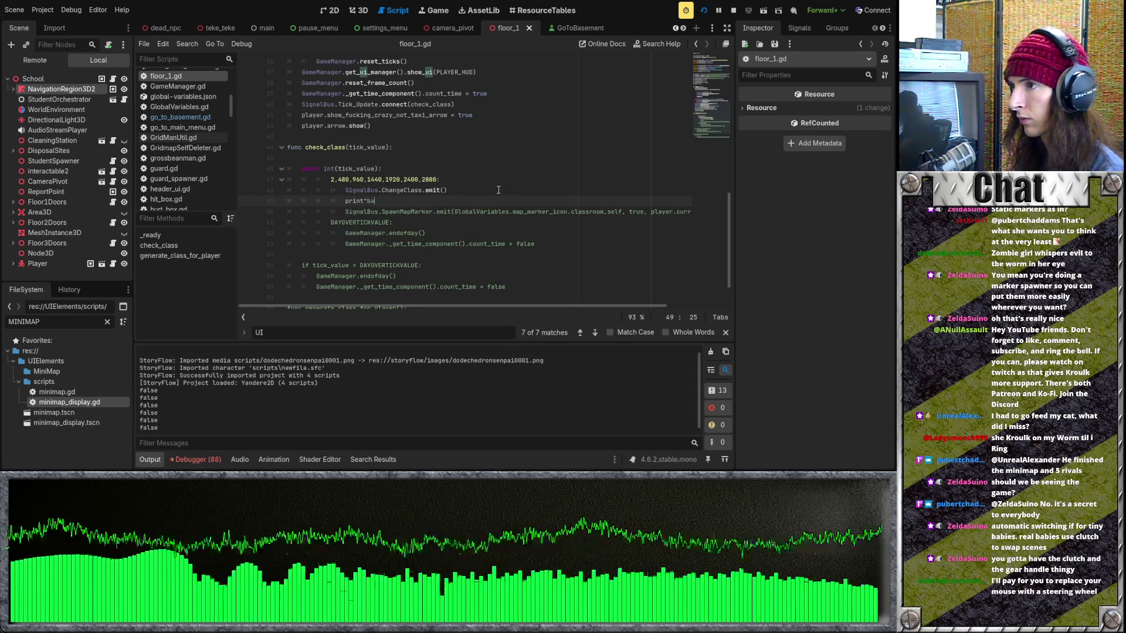
key("BackSpace")
key("BackSpace")
key("BackSpace")
type("(bal")
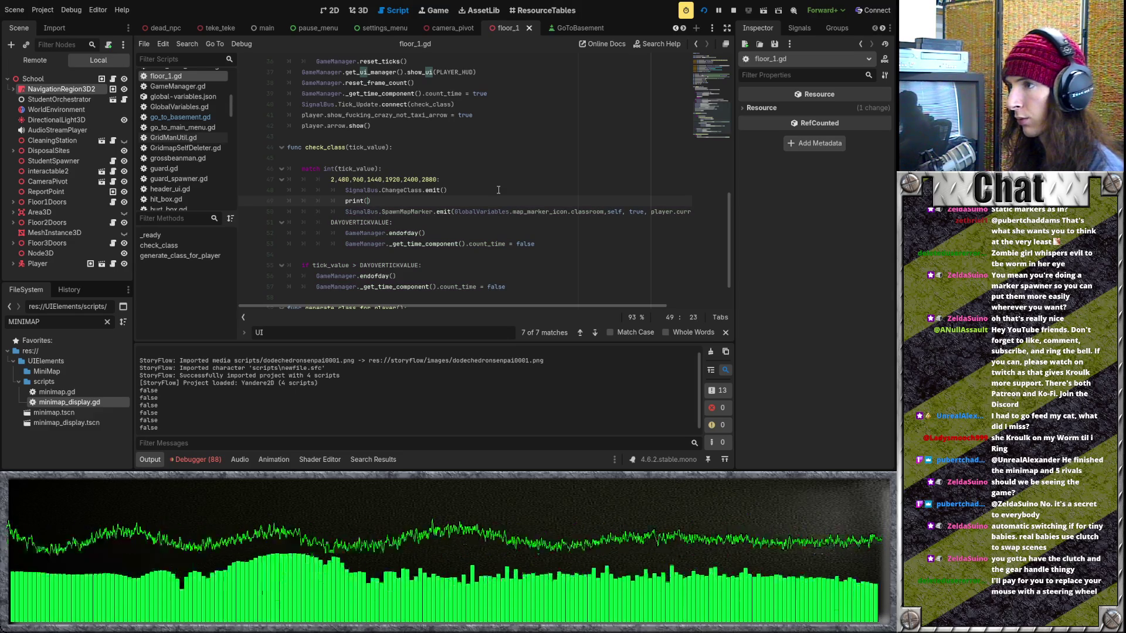
key("BackSpace")
key("BackSpace")
key("BackSpace")
type("\"ba")
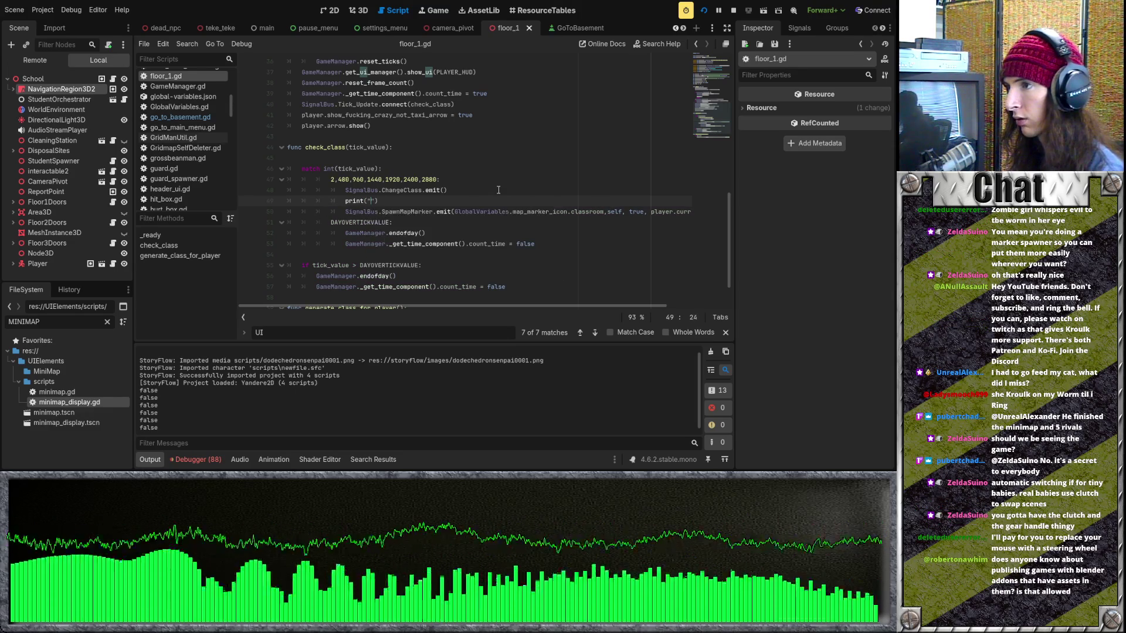
type("lls")
left_click(498, 190)
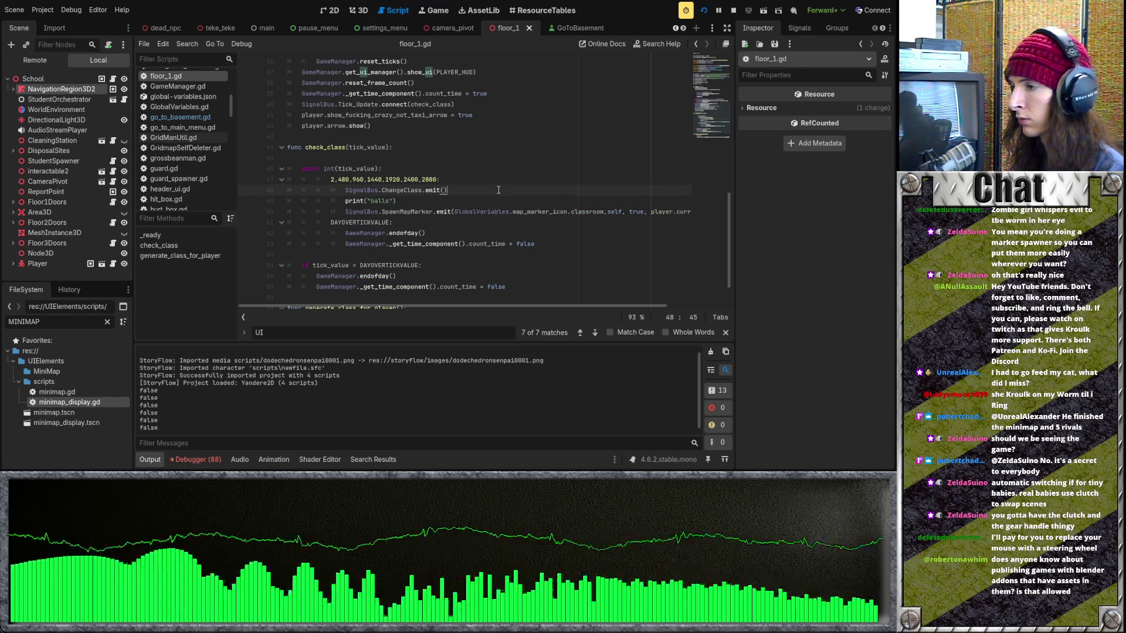
key("ctrl+s")
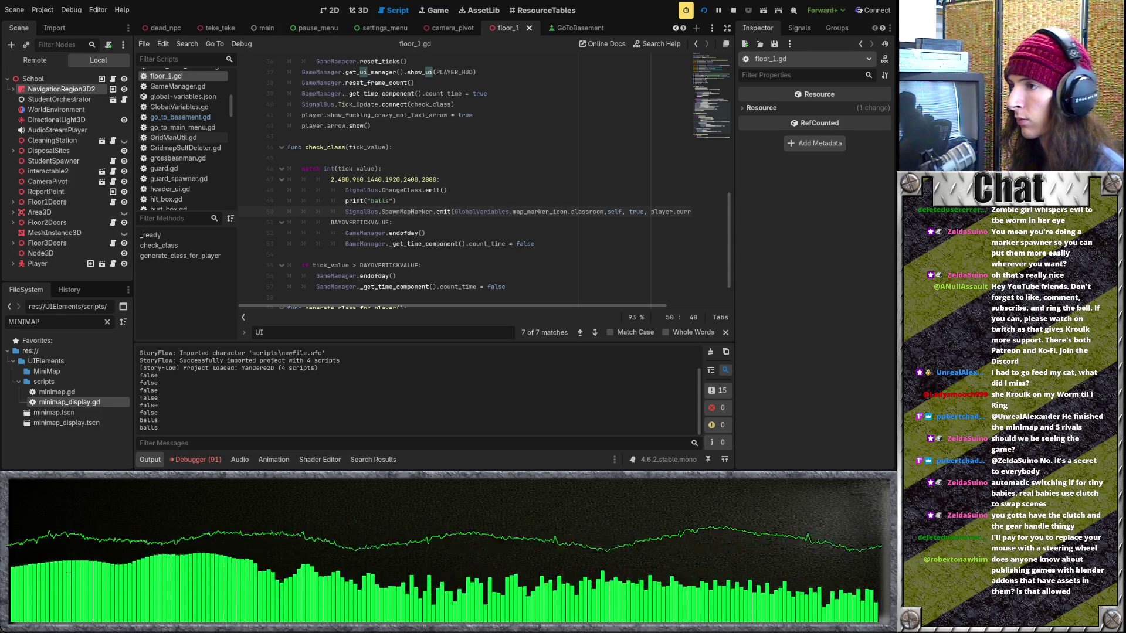
Stop the game with F8 and delete the print("balls") debug line
key("F8")
left_click(545, 229)
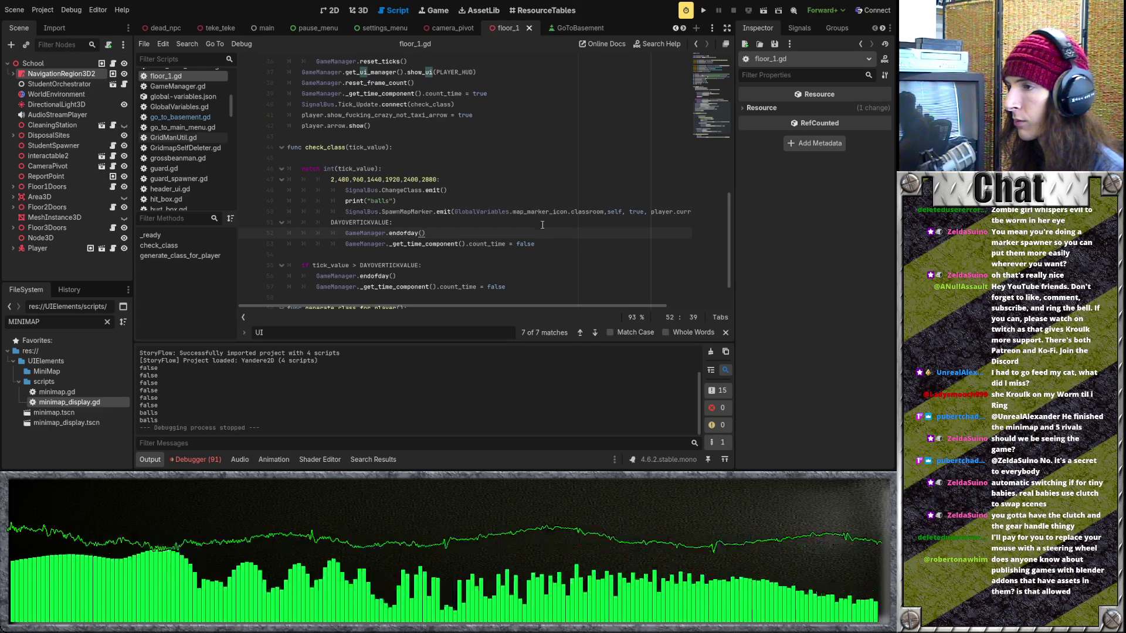
triple_click(387, 203)
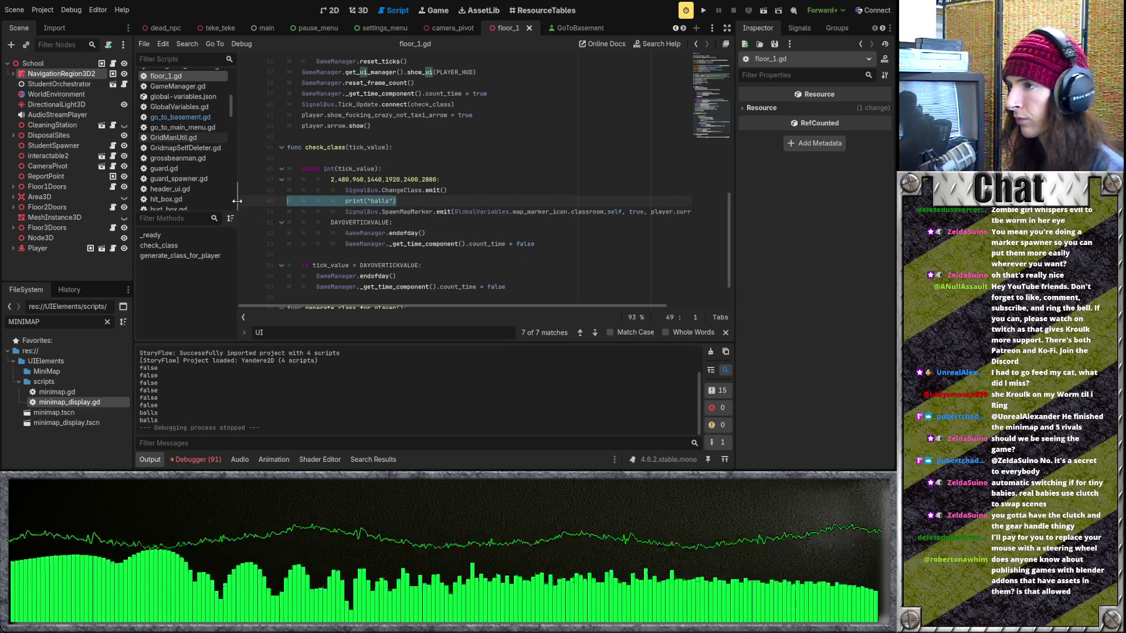
key("BackSpace")
key("BackSpace")
left_click(506, 202)
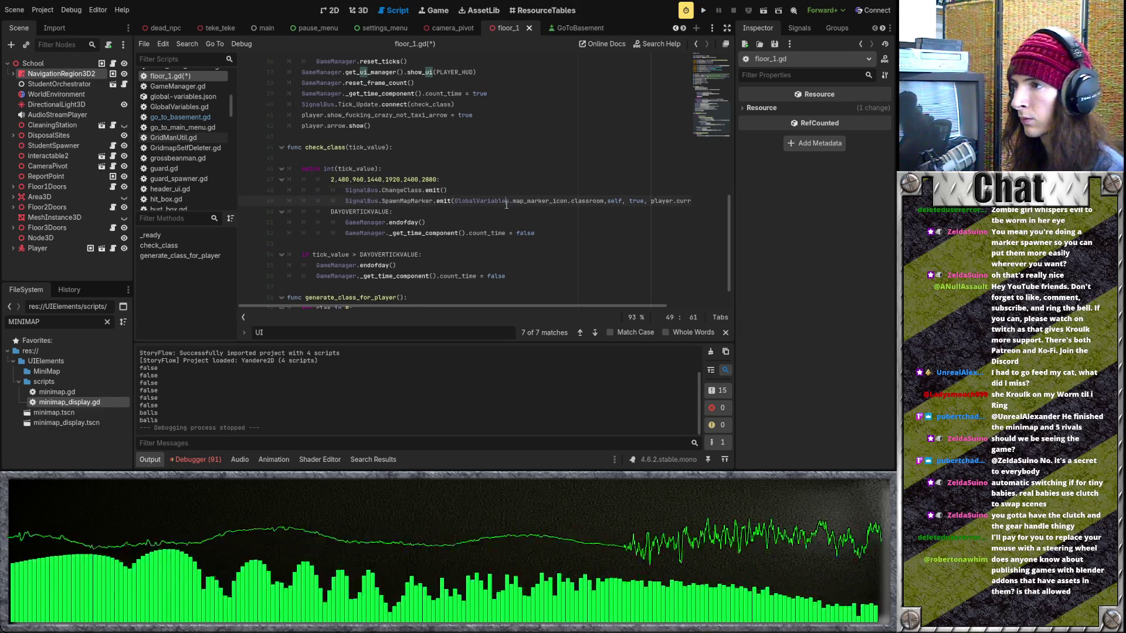
type("player.current_class_location")
Move the SpawnMapMarker emit line above ChangeClass.emit() in check_class
key("shift+Home")
key("BackSpace")
left_click_drag(346, 211, 710, 212)
key("ctrl+x")
key("Up")
key("Up")
key("ctrl+v")
Re-indent the moved line, delete the leftover empty line, and run the game
key("Home")
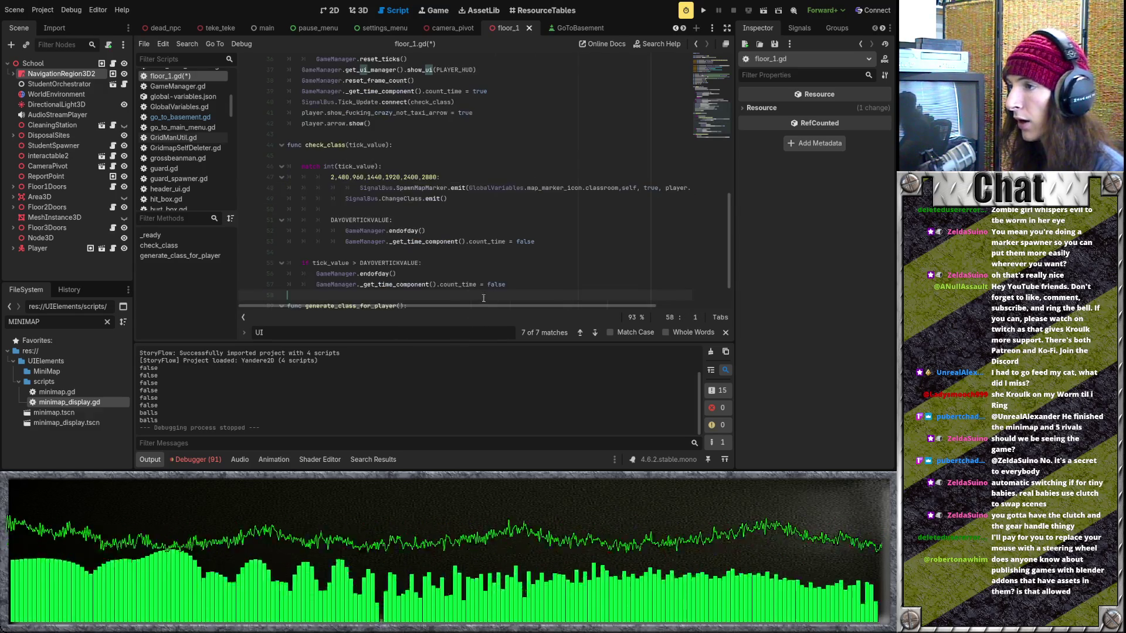
key("Tab")
left_click(380, 213)
key("BackSpace")
key("BackSpace")
key("BackSpace")
left_click(698, 11)
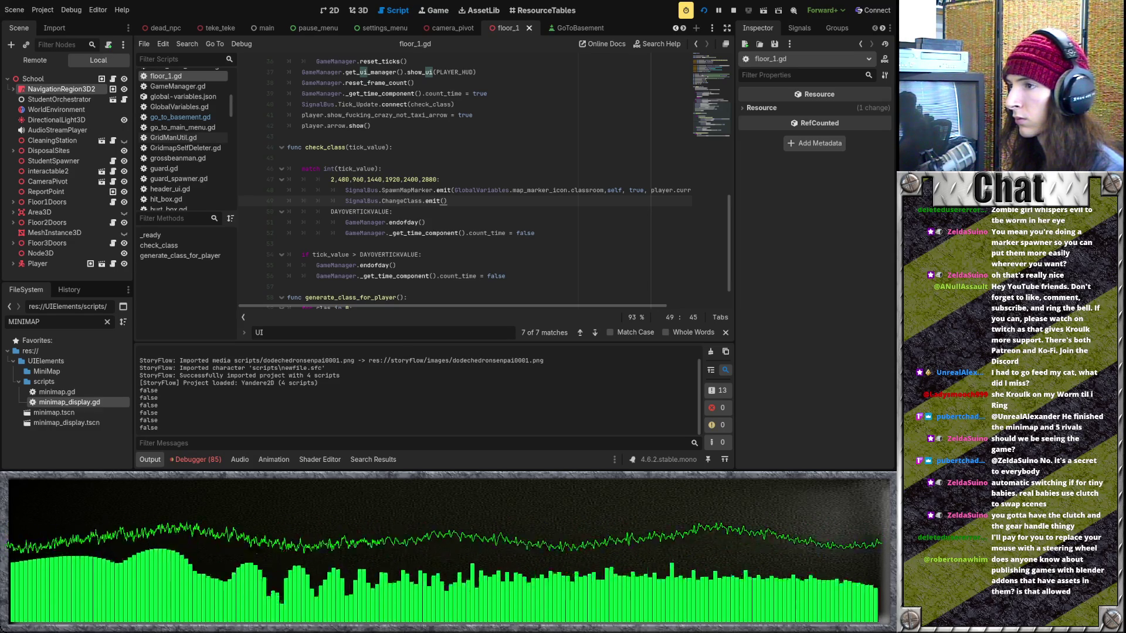
Move true from the last to the first argument of the SpawnMapMarker emit call
left_click(453, 211)
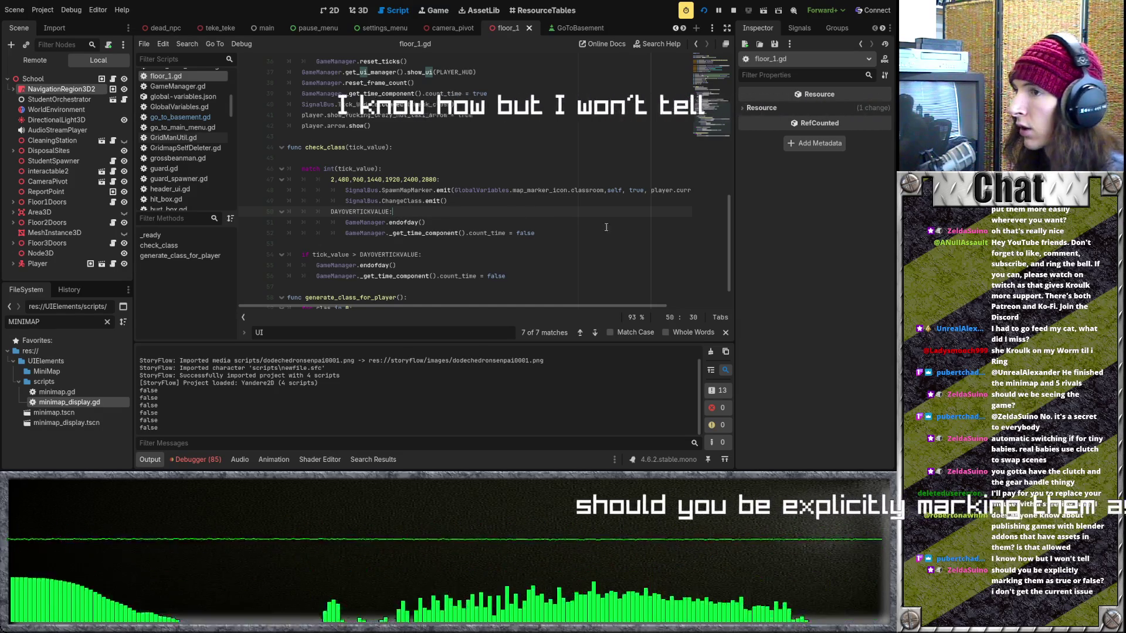
double_click(636, 190)
key("ctrl+shift+Right")
key("BackSpace")
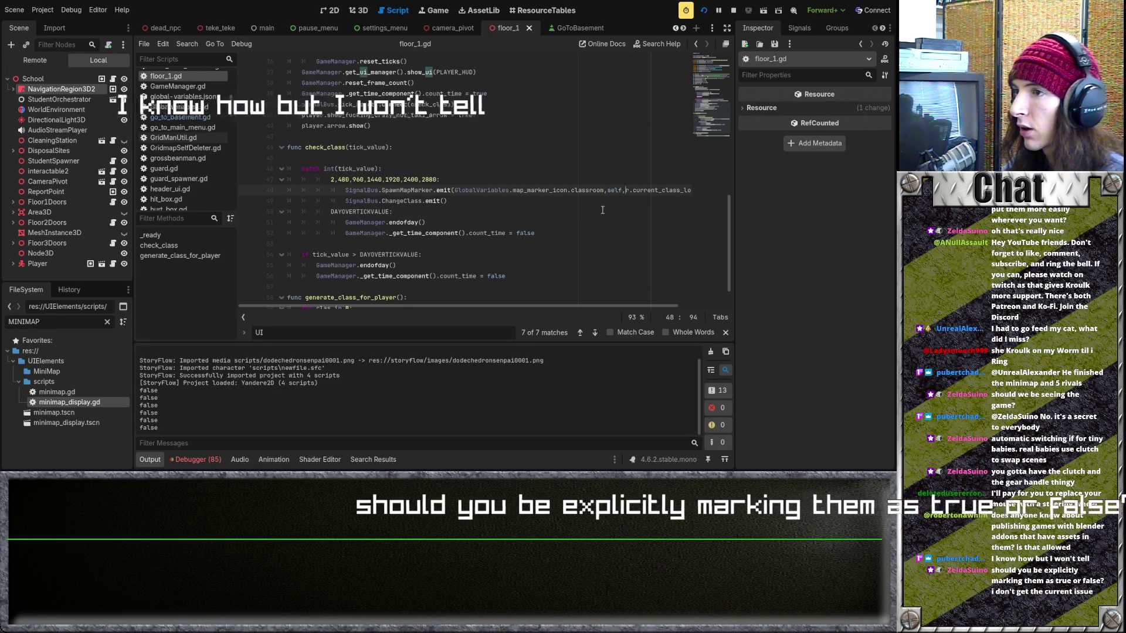
key("ctrl+z")
left_click(646, 190)
key("BackSpace")
key("BackSpace")
key("BackSpace")
left_click(454, 190)
type("true")
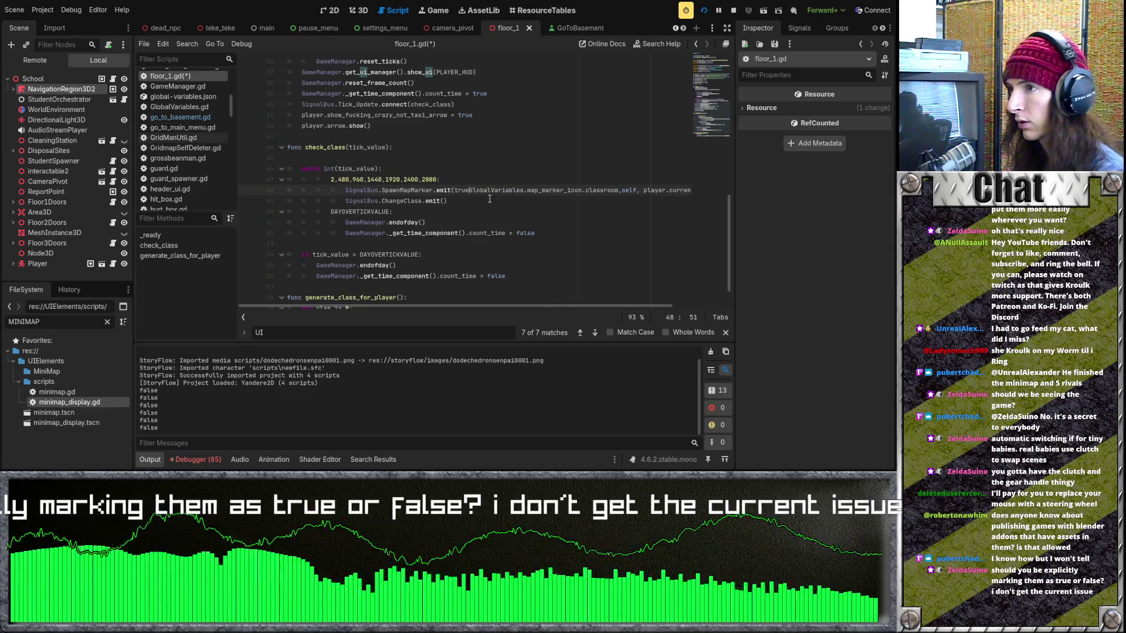
type(",")
Save floor_1.gd with the edited SpawnMapMarker line
key("Home")
key("shift+End")
left_click_drag(710, 193, 713, 192)
key("ctrl+s")
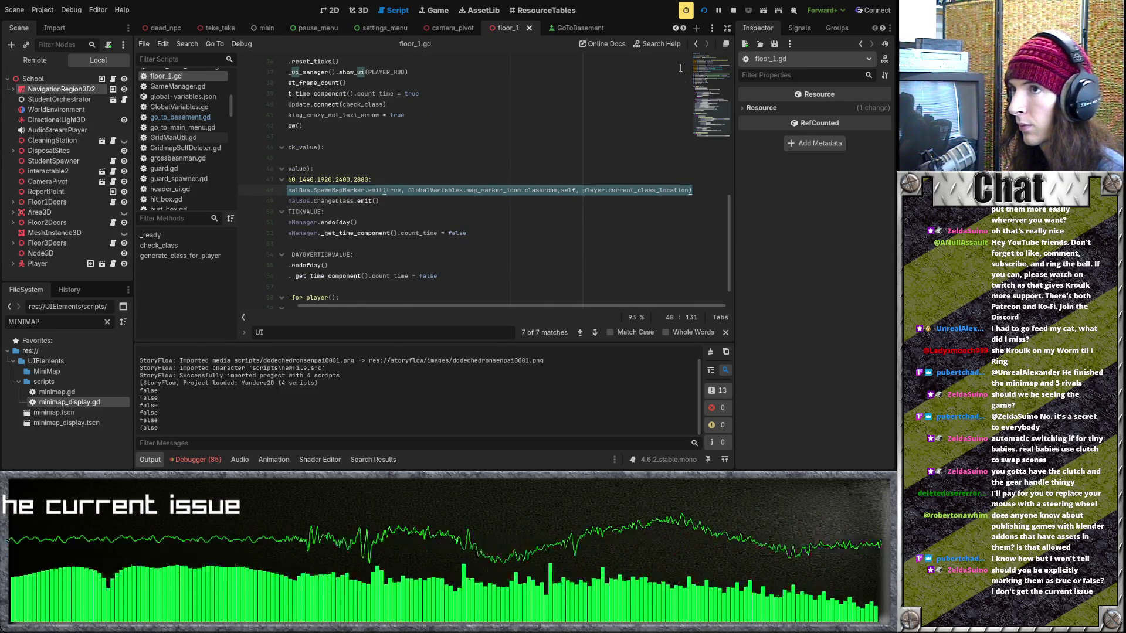
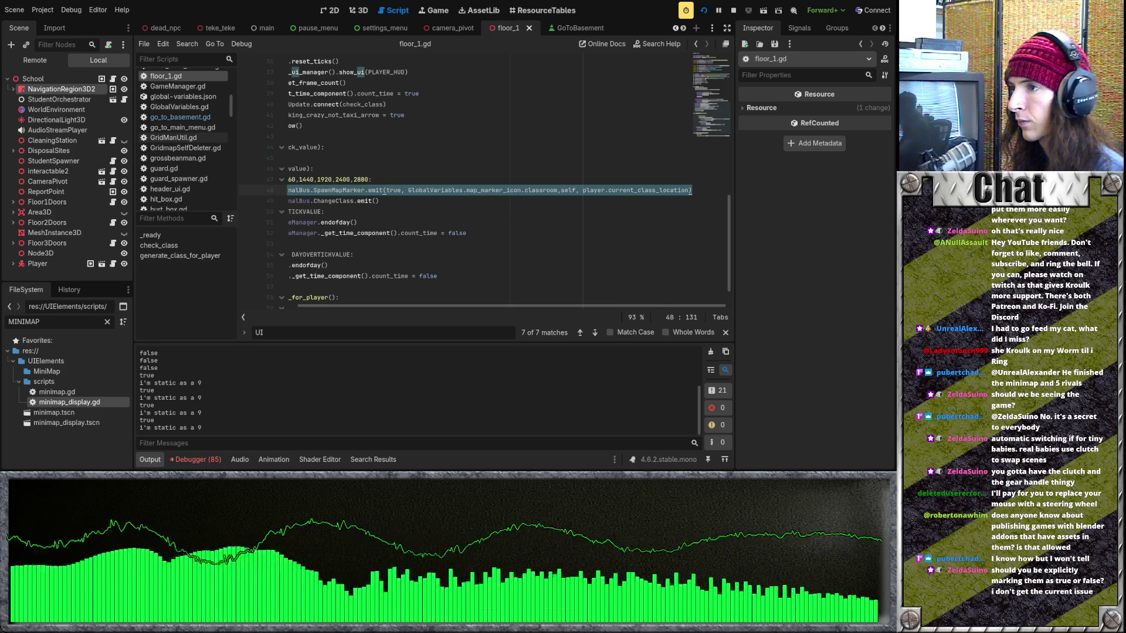
Review the SpawnMapMarker and ChangeClass emit lines in floor_1.gd's check_class match statement
left_click(443, 240)
scroll(443, 240, "up", 3)
scroll(443, 241, "down", 4)
left_click_drag(442, 307, 524, 304)
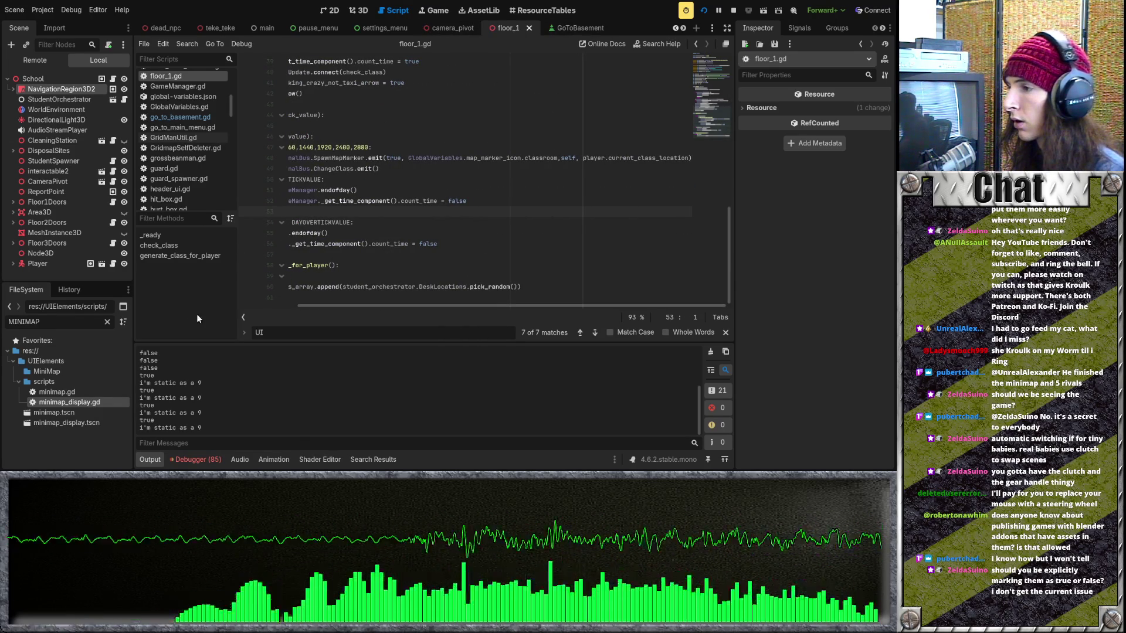
left_click_drag(339, 304, 253, 320)
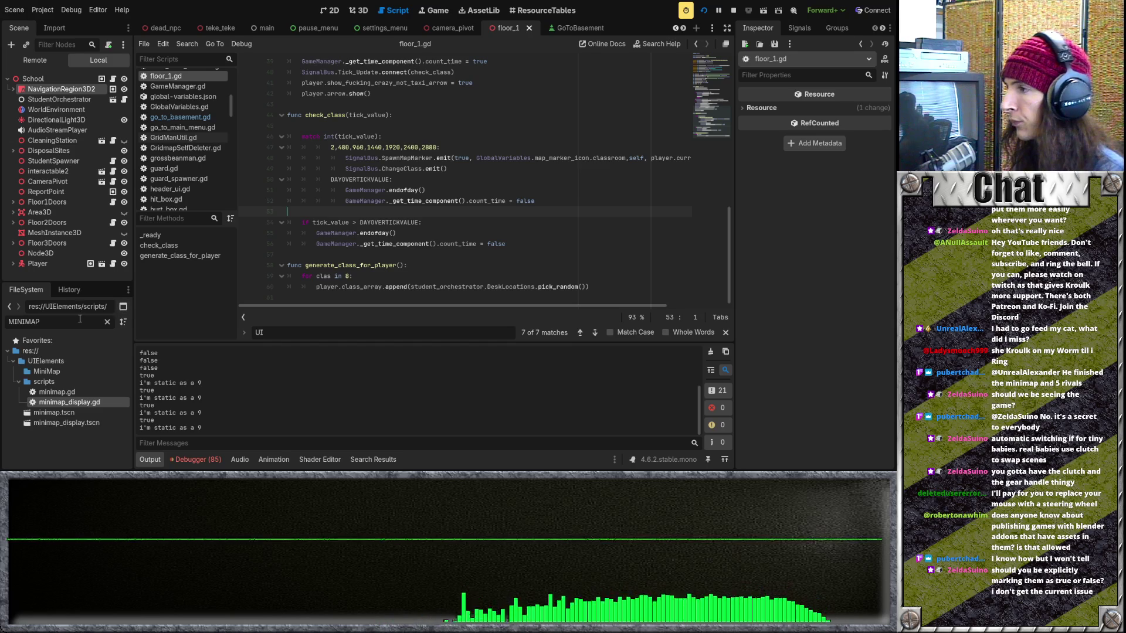
scroll(374, 253, "up", 1)
left_click(521, 190)
left_click(499, 201)
left_click(346, 200)
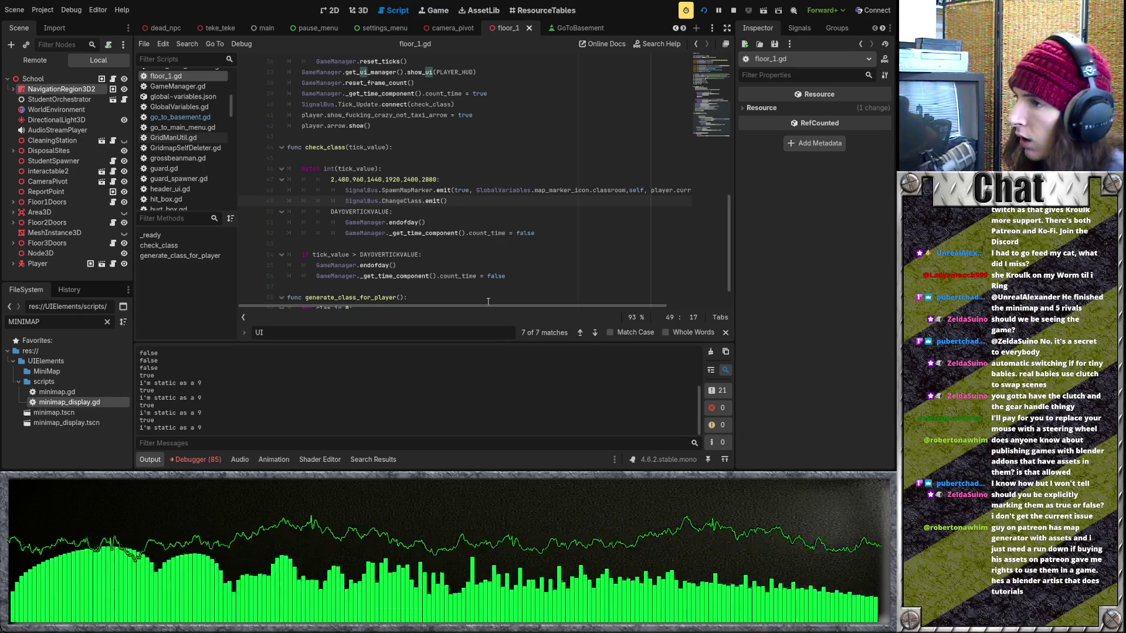
Relaunch the game with Reload/Restart Scene to test the new check_class signals
mouse_move(488, 307)
left_mouse_down()
mouse_move(593, 300)
mouse_move(533, 303)
left_mouse_up()
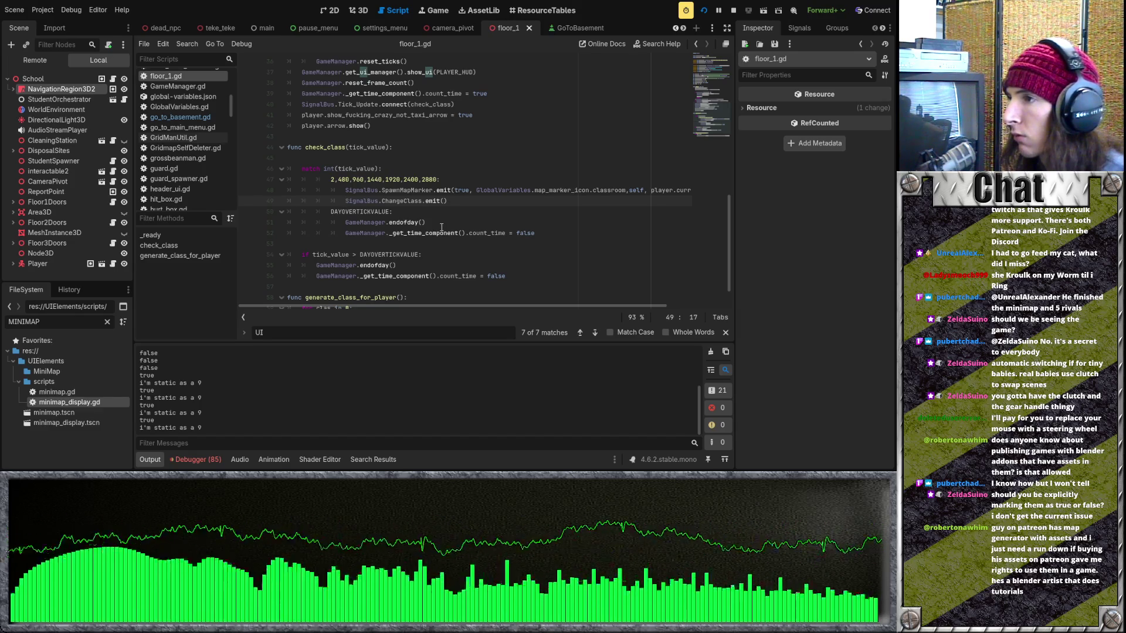
scroll(441, 227, "up", 1)
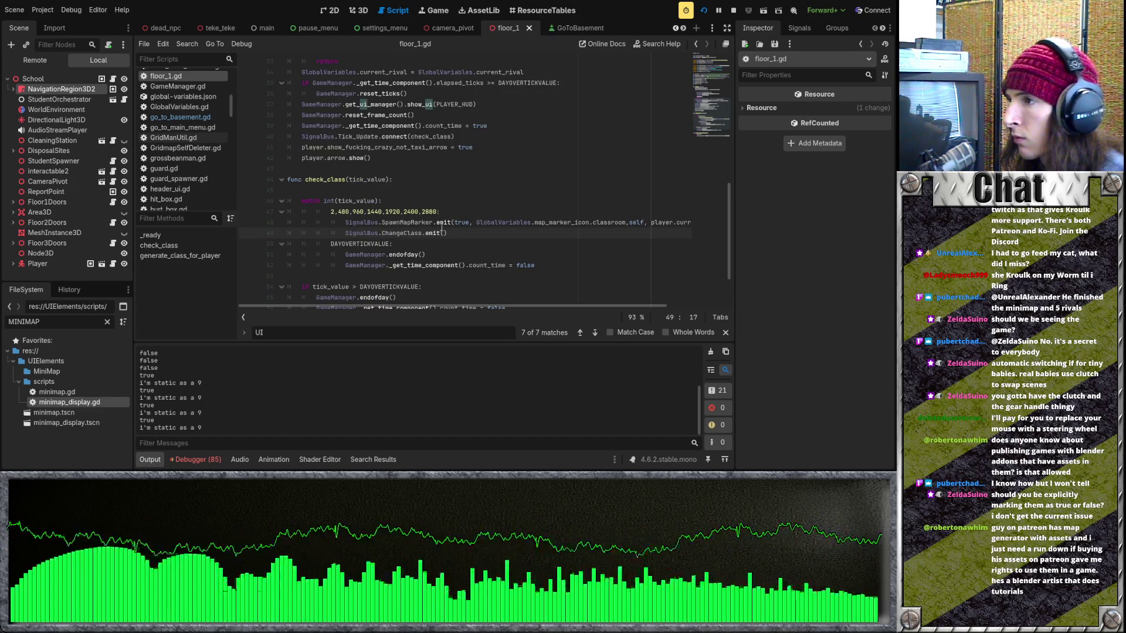
scroll(442, 227, "down", 2)
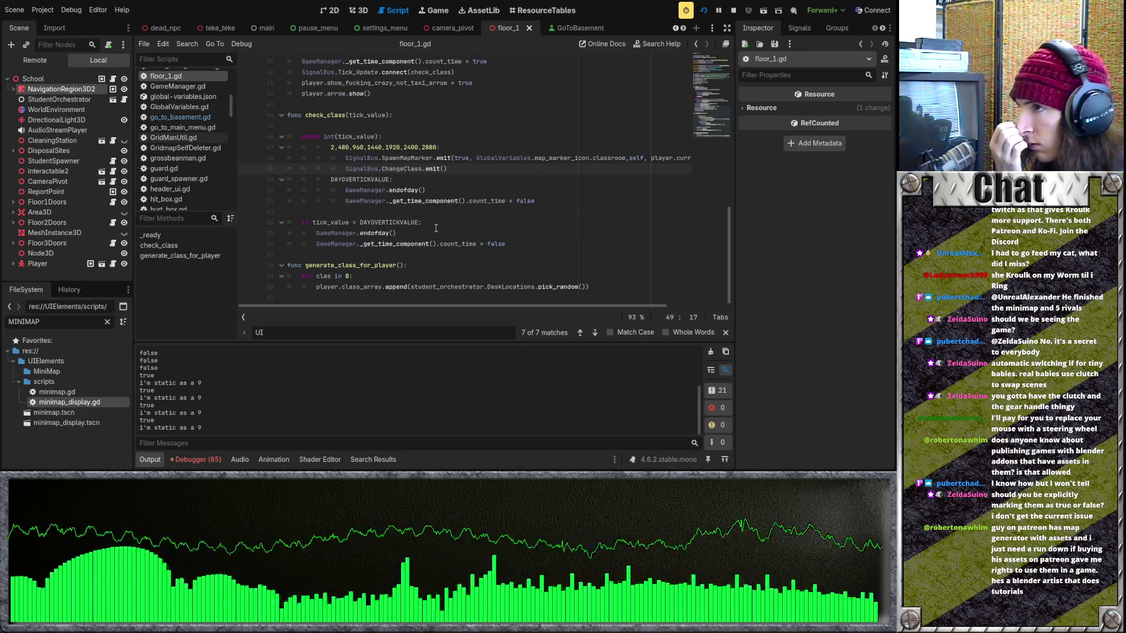
scroll(436, 228, "up", 1)
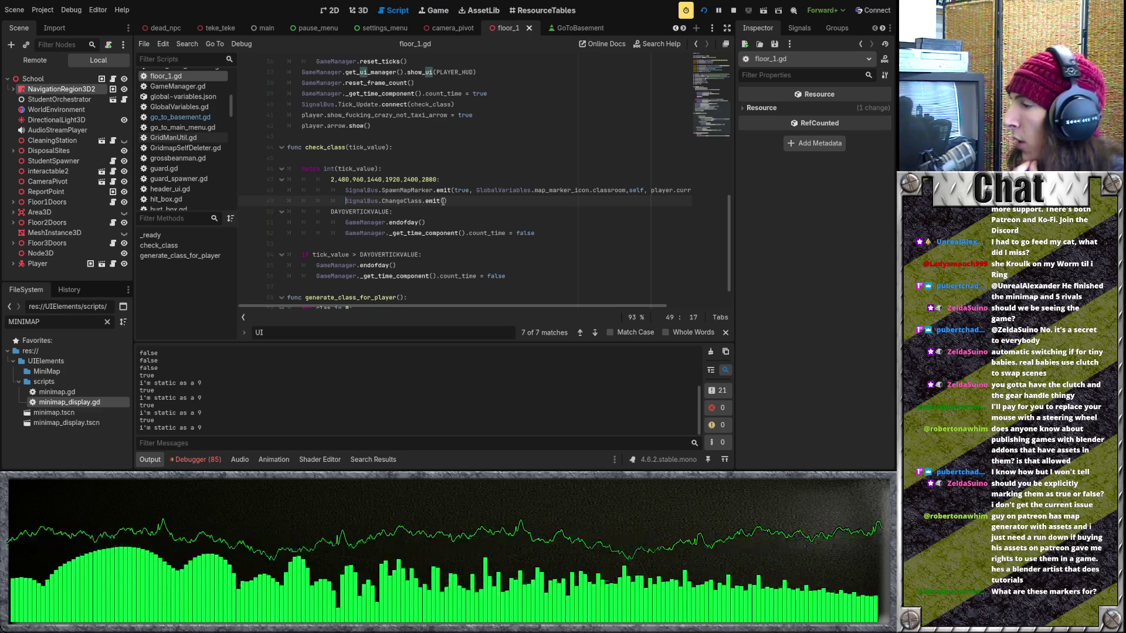
left_click(704, 10)
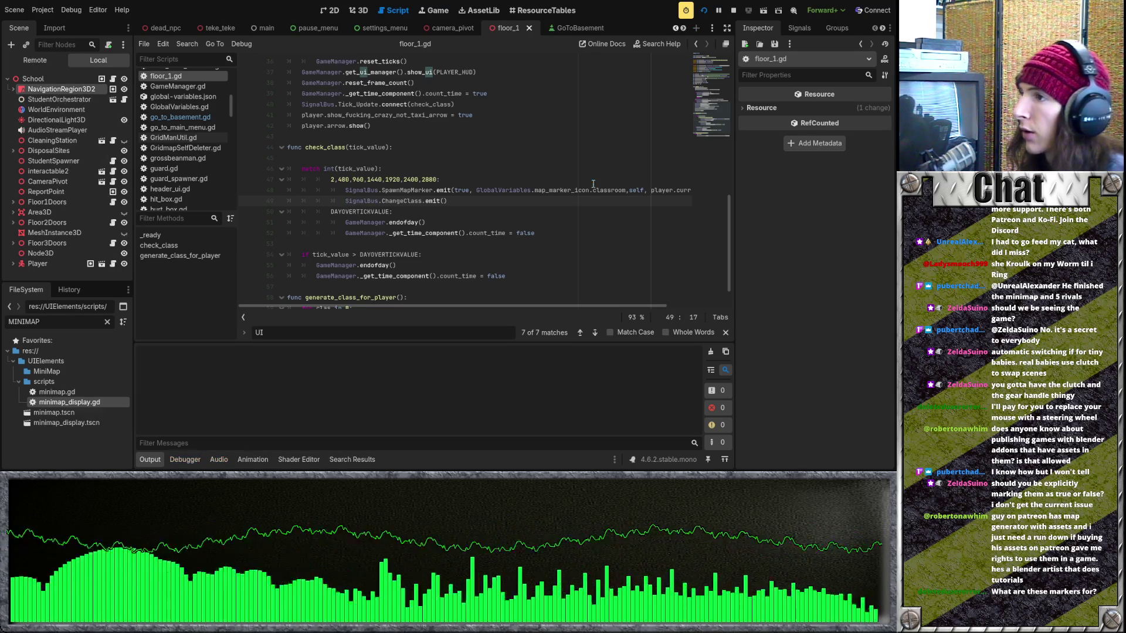